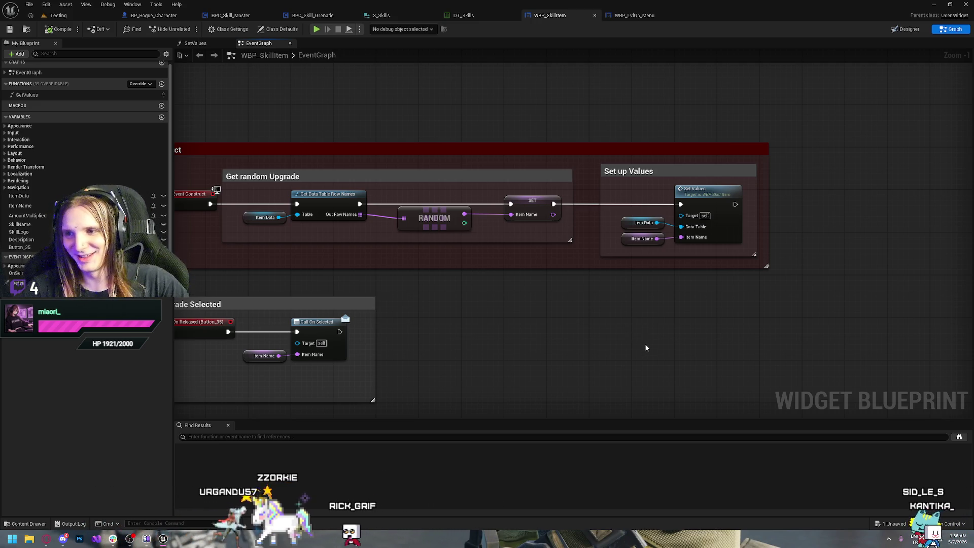
Pan WBP_SkillItem's graph across the Set up Values, Get random Upgrade and Construct groups.
mouse_move(644, 343)
mouse_down()
mouse_move(723, 343)
mouse_move(752, 269)
mouse_move(718, 318)
mouse_up()
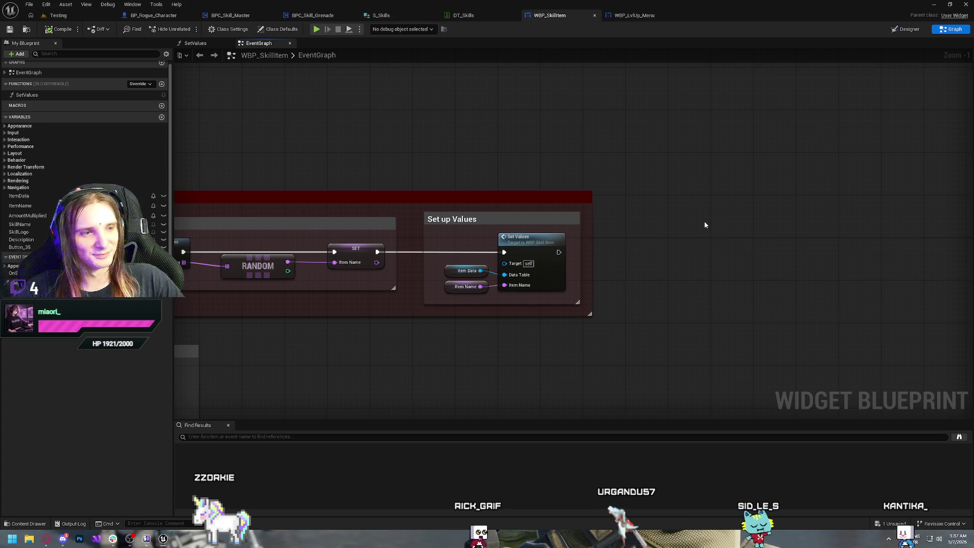
mouse_move(579, 130)
mouse_down()
mouse_move(662, 161)
mouse_move(758, 274)
mouse_move(676, 196)
mouse_move(726, 224)
mouse_up()
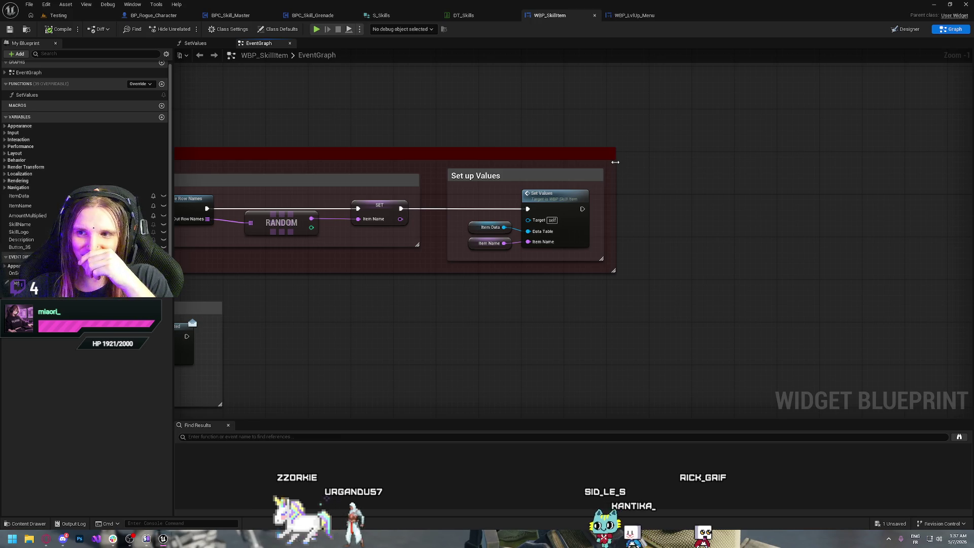
drag(618, 292, 728, 253)
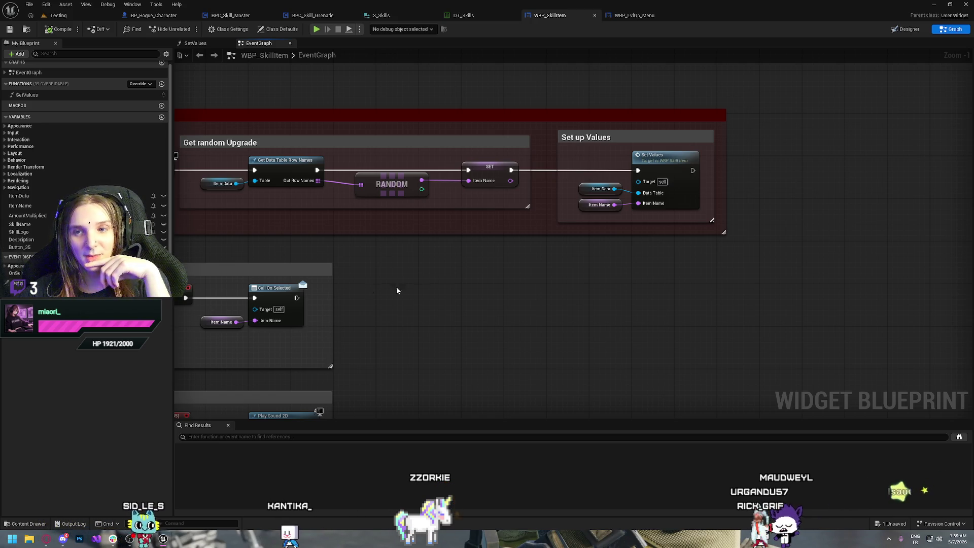
drag(455, 301, 455, 301)
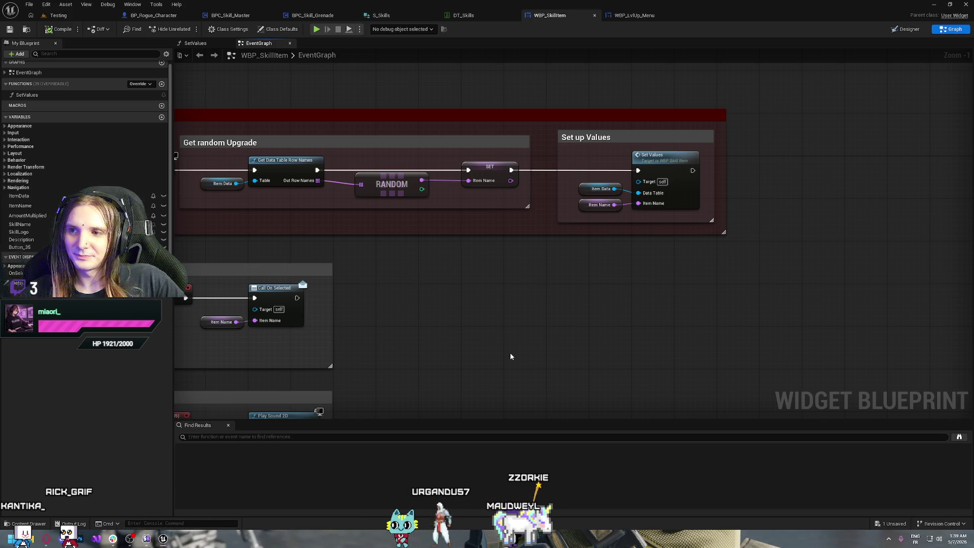
drag(426, 266, 461, 299)
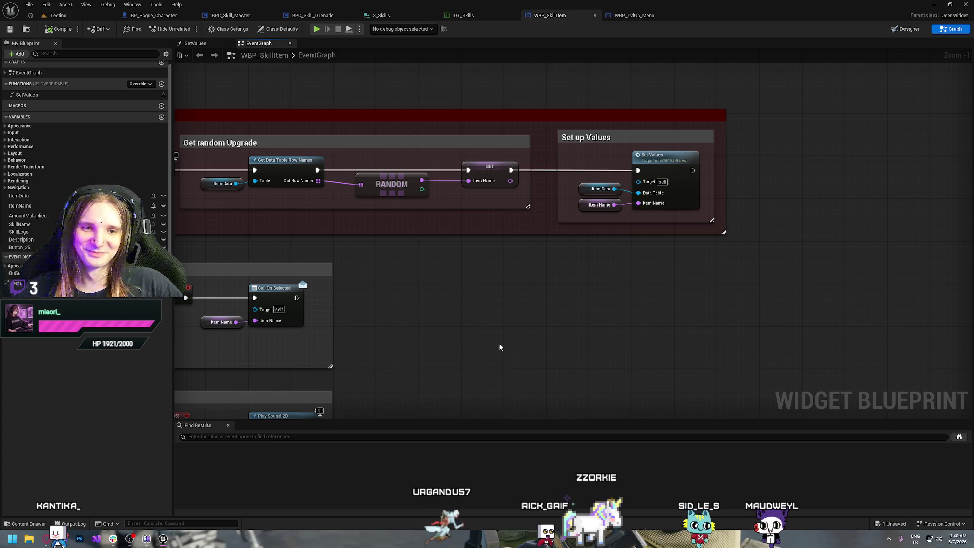
mouse_move(522, 330)
mouse_down()
mouse_move(674, 321)
mouse_move(518, 311)
mouse_move(541, 342)
mouse_move(487, 330)
mouse_move(541, 312)
mouse_up()
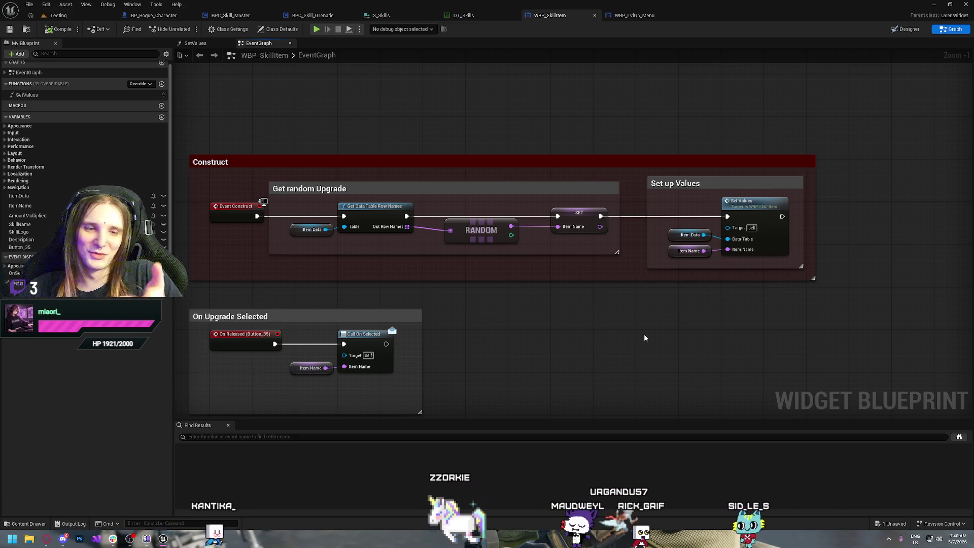
mouse_move(644, 337)
mouse_down()
mouse_move(672, 348)
mouse_move(571, 326)
mouse_up()
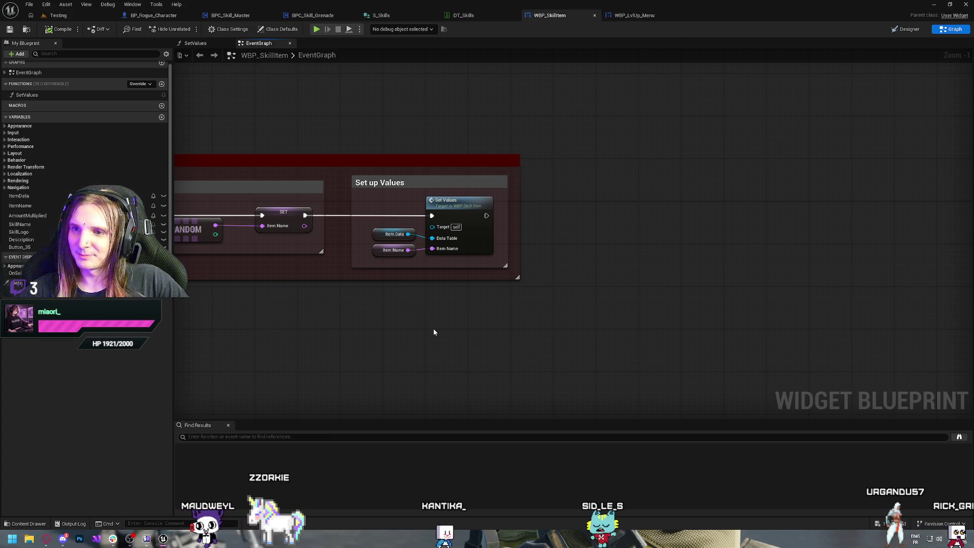
drag(434, 331, 648, 355)
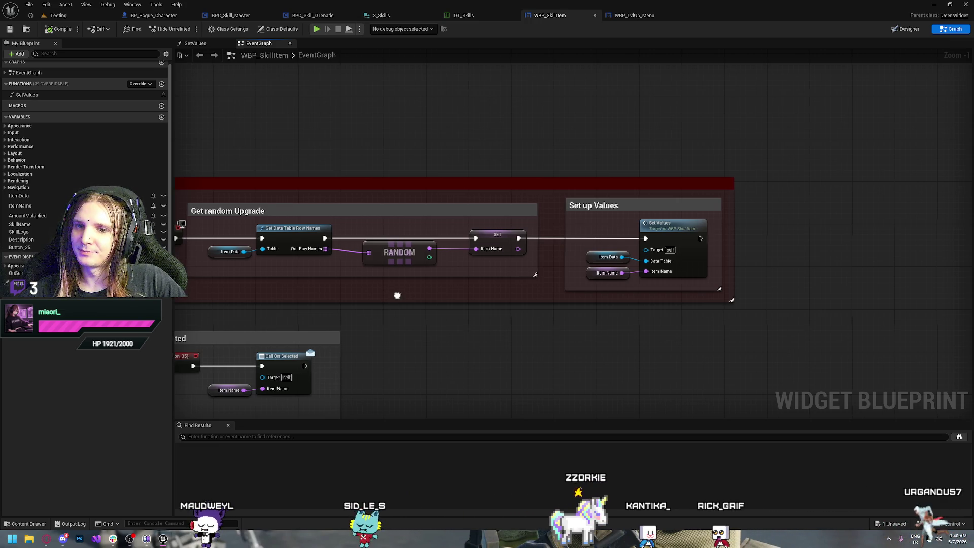
drag(396, 294, 535, 303)
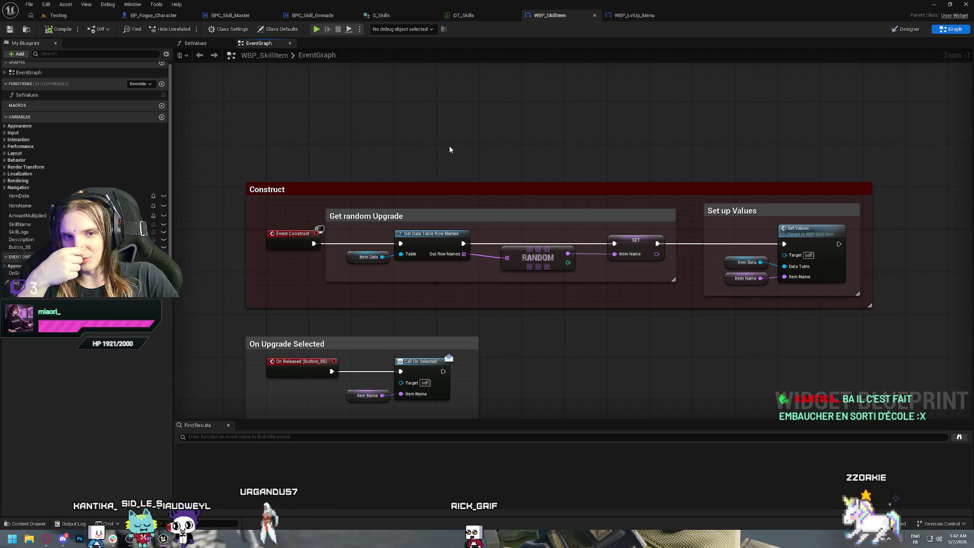
Survey the Construct, On Upgrade Selected and On Hover groups and the space beyond them.
drag(342, 96, 428, 140)
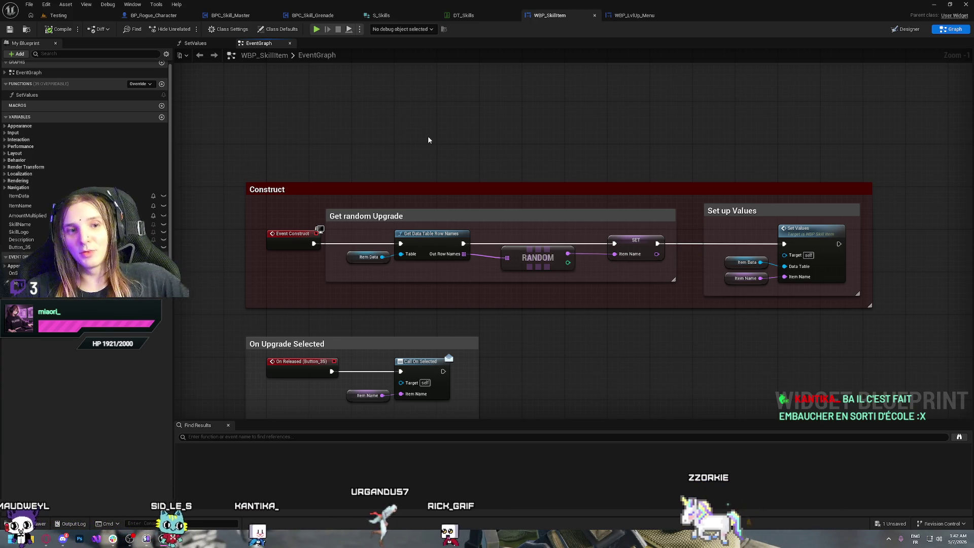
drag(567, 135, 387, 130)
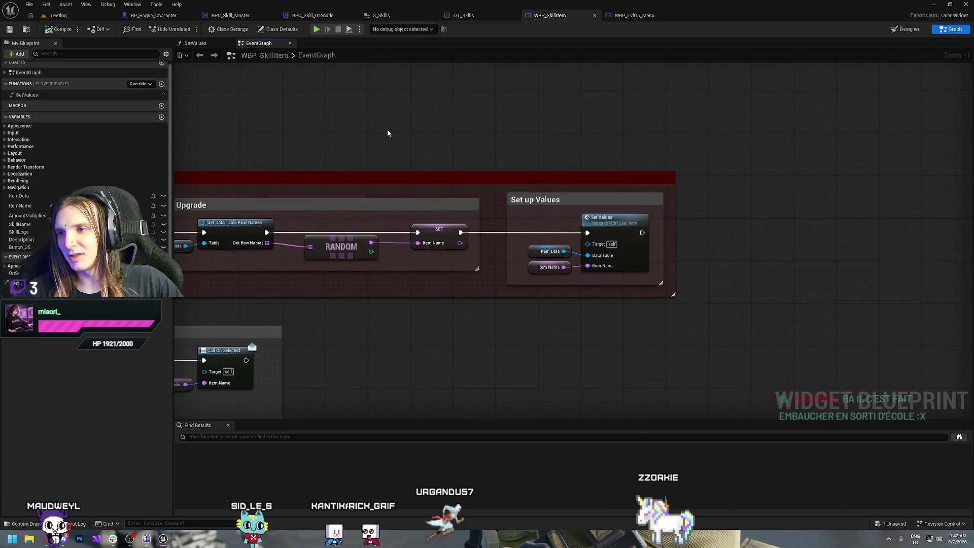
drag(547, 114, 442, 96)
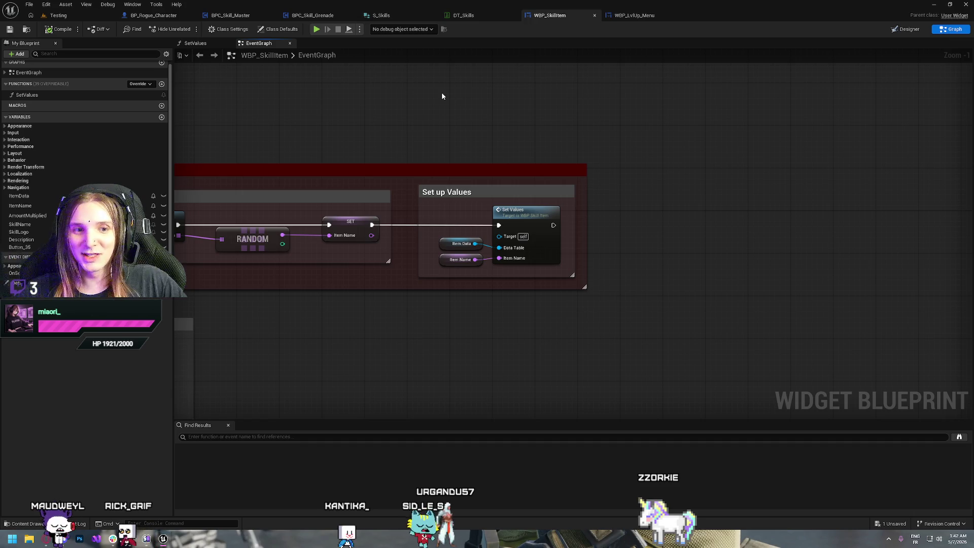
drag(634, 137, 583, 142)
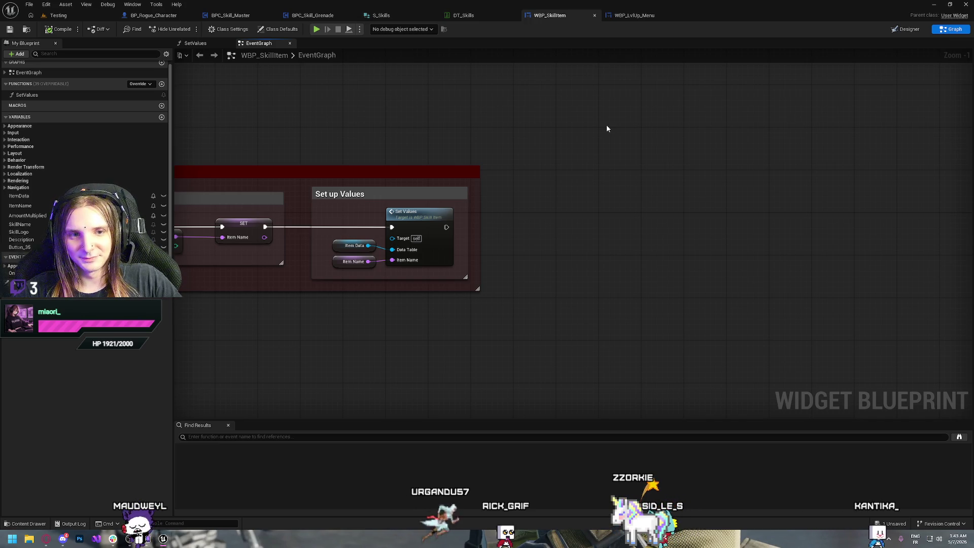
drag(457, 105, 608, 136)
drag(338, 143, 489, 143)
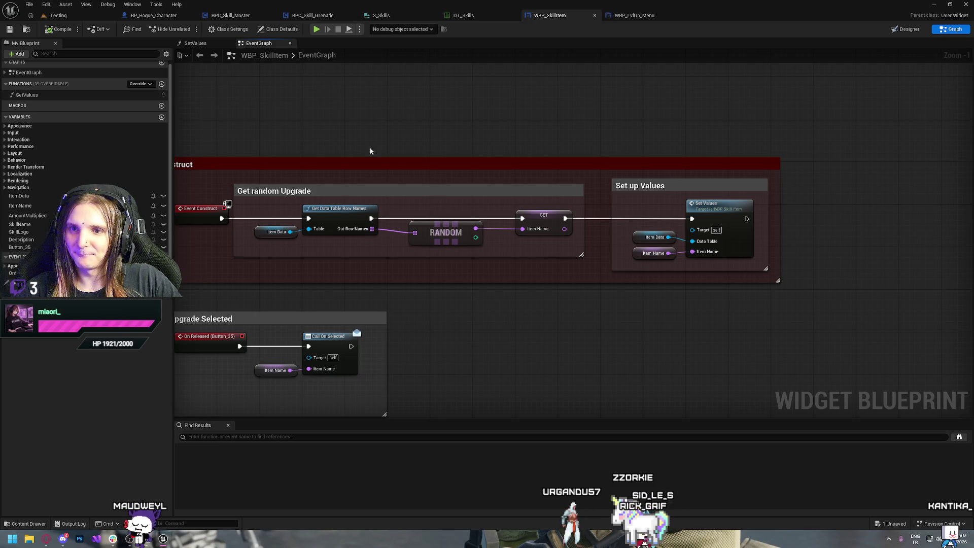
drag(376, 124, 541, 121)
drag(621, 303, 528, 260)
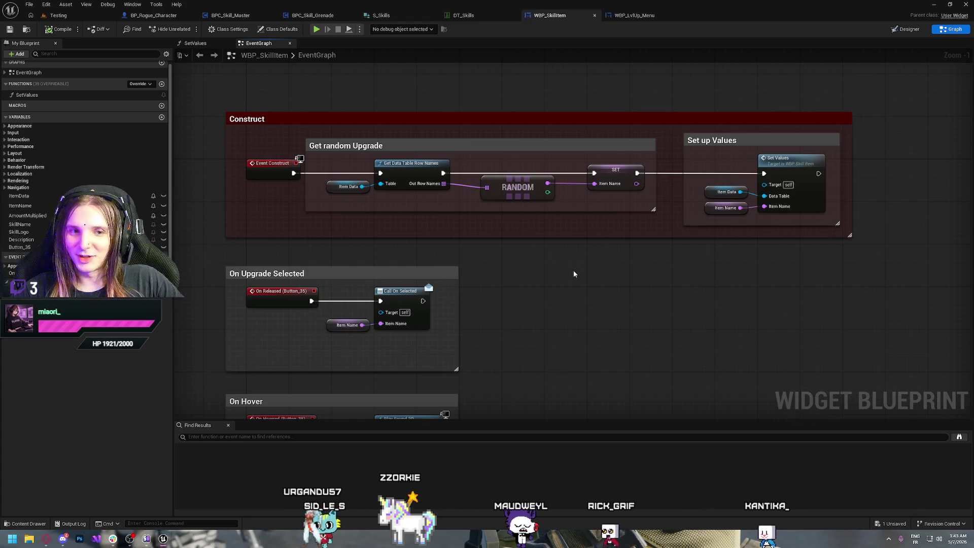
drag(623, 314, 575, 313)
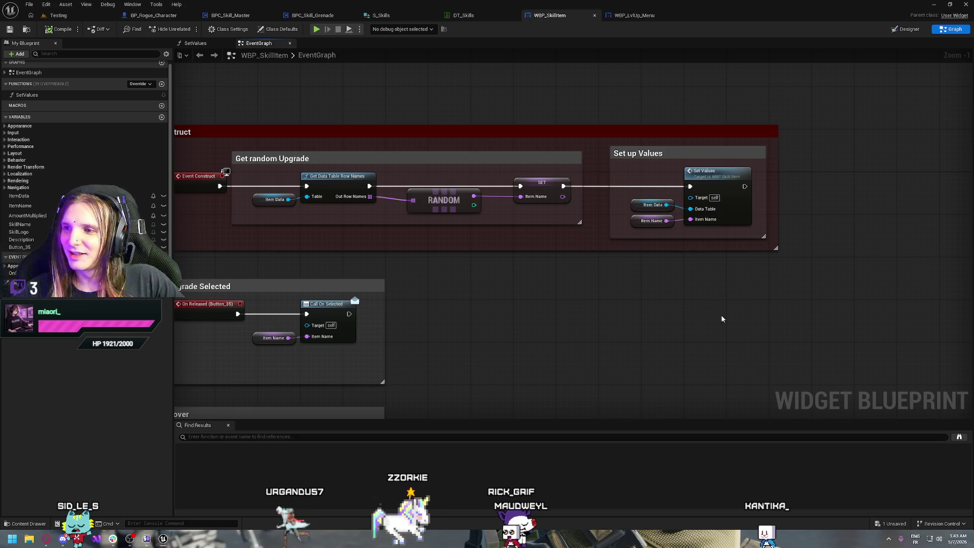
drag(722, 318, 607, 344)
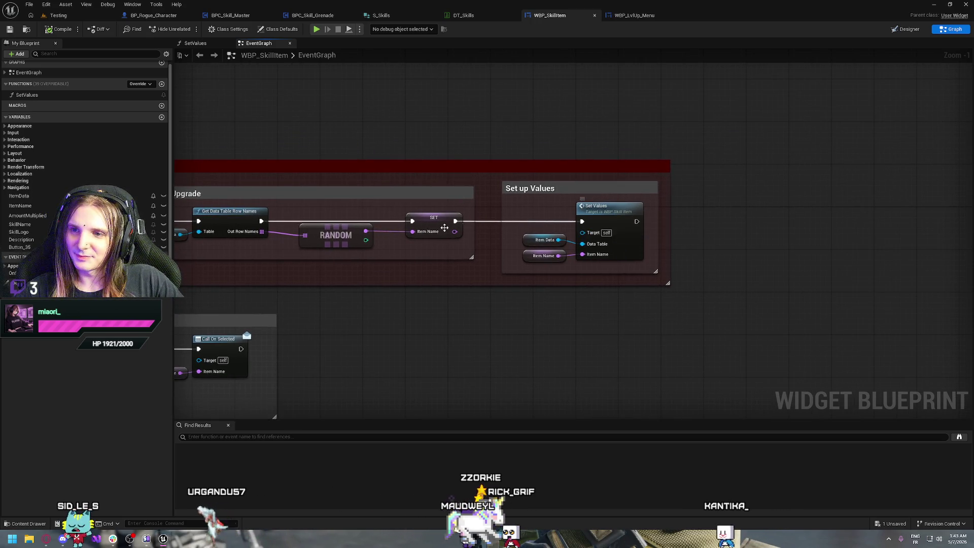
mouse_move(404, 253)
mouse_down()
mouse_move(493, 256)
mouse_move(525, 235)
mouse_up()
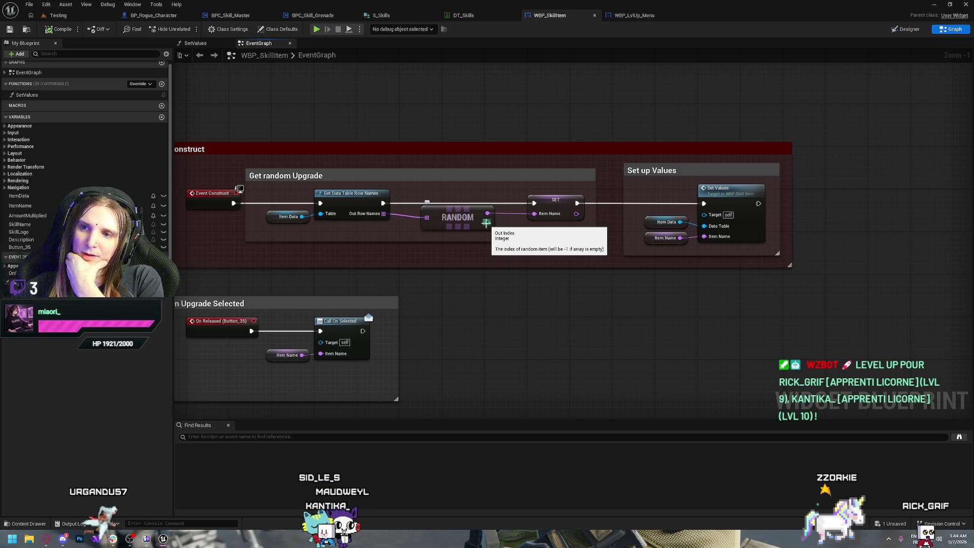
Inspect the SET node storing Item Name, then view BP_Rogue_Character's Initialize Primary chain.
drag(561, 229, 550, 202)
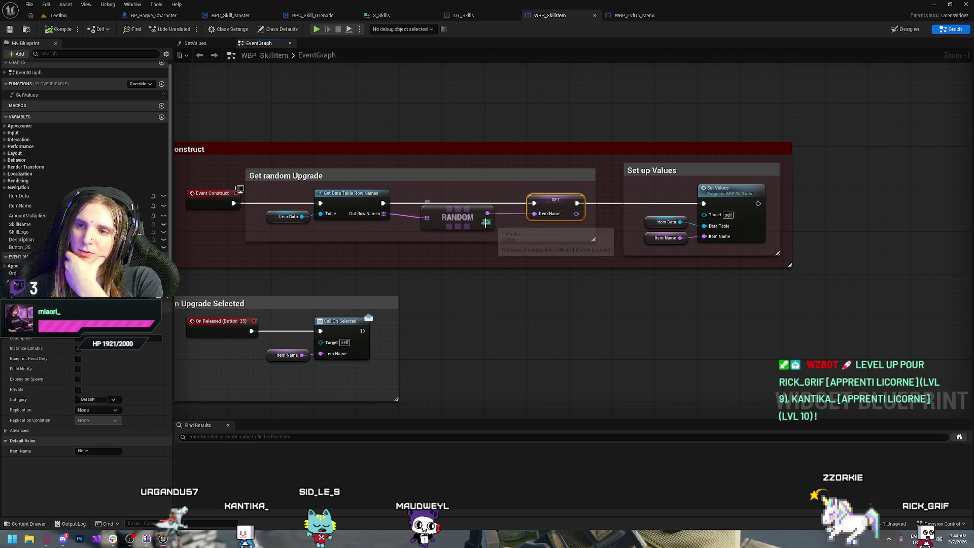
click(411, 106)
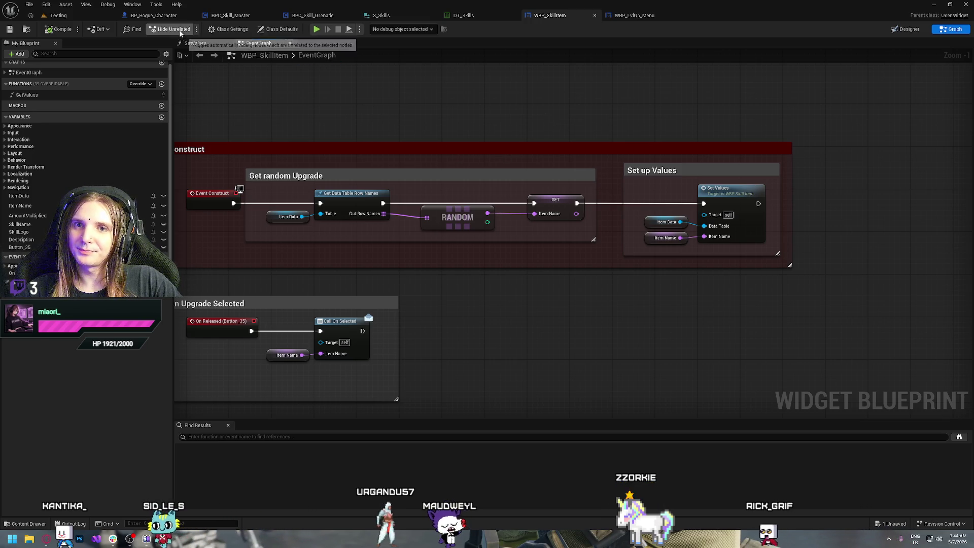
click(161, 17)
drag(361, 169, 475, 245)
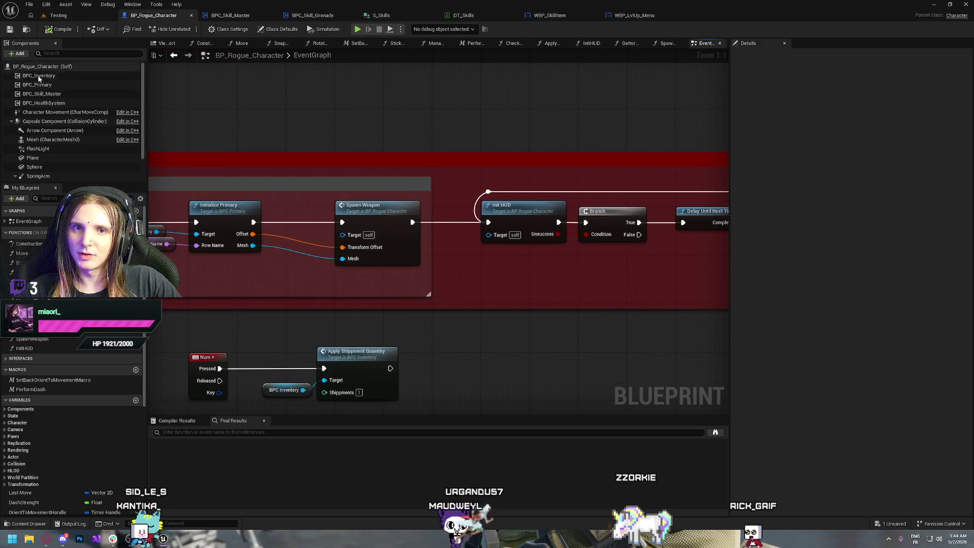
Glance at Rogue's numpad test events, then view BPC_Skill_Grenade's Row Name default value.
mouse_move(504, 298)
mouse_down()
mouse_move(330, 218)
mouse_move(502, 223)
mouse_move(436, 238)
mouse_up()
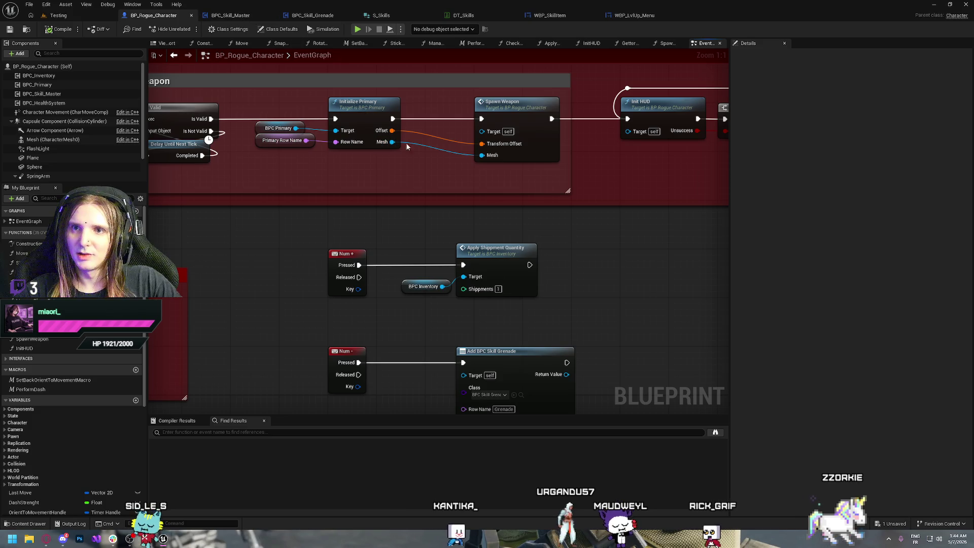
key(ctrl+Tab)
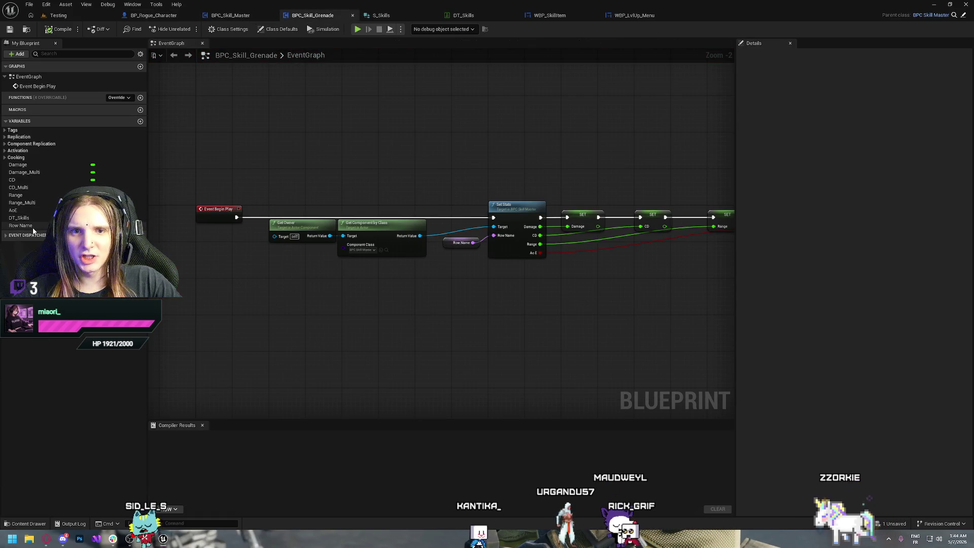
click(31, 225)
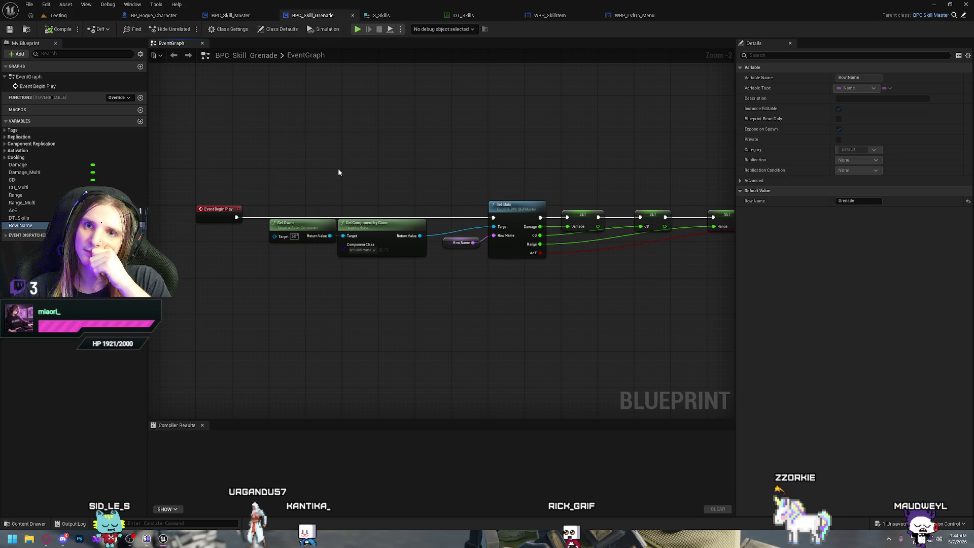
Bring up the BPC_Skill_Master blueprint's empty event graph.
key(ctrl+space)
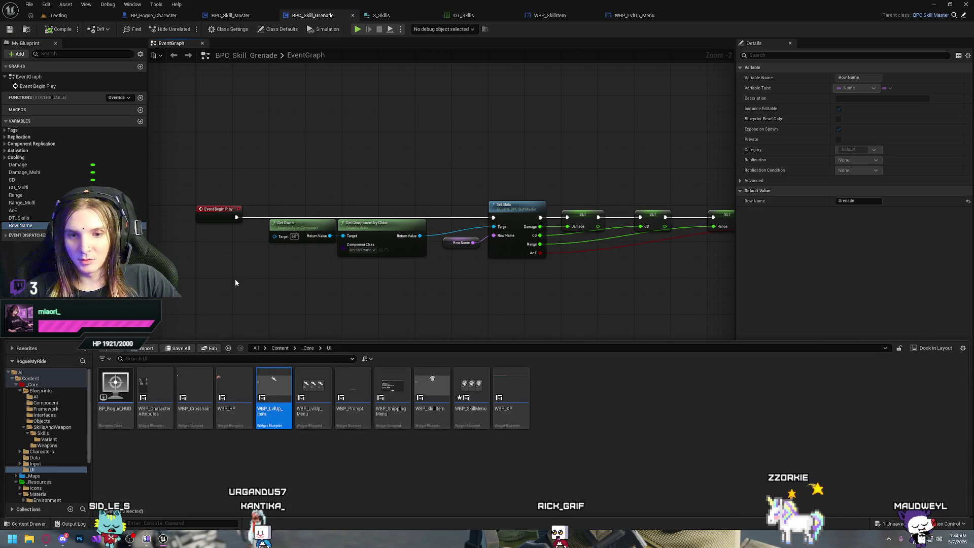
right_click(287, 141)
click(224, 15)
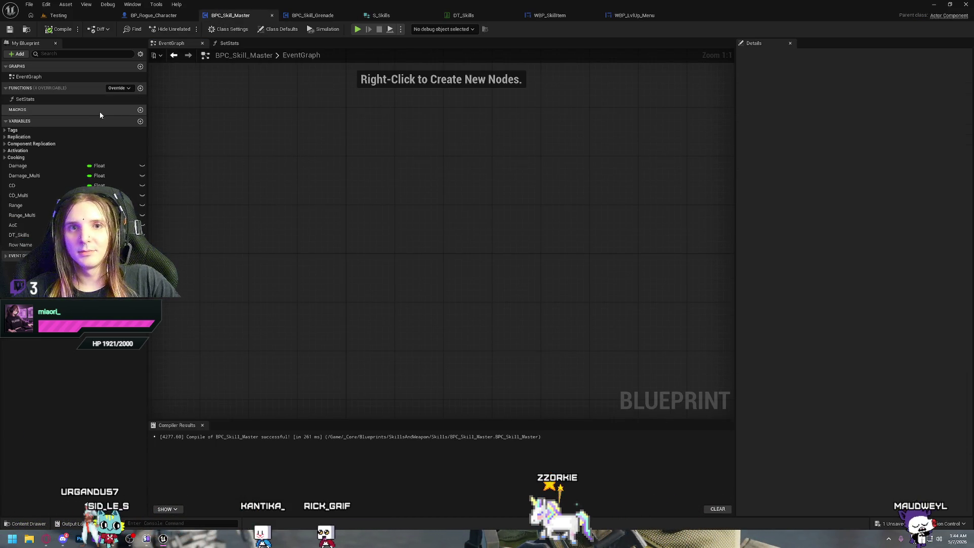
Add a new function named CheckOwnedSkills to BPC_Skill_Master.
click(140, 88)
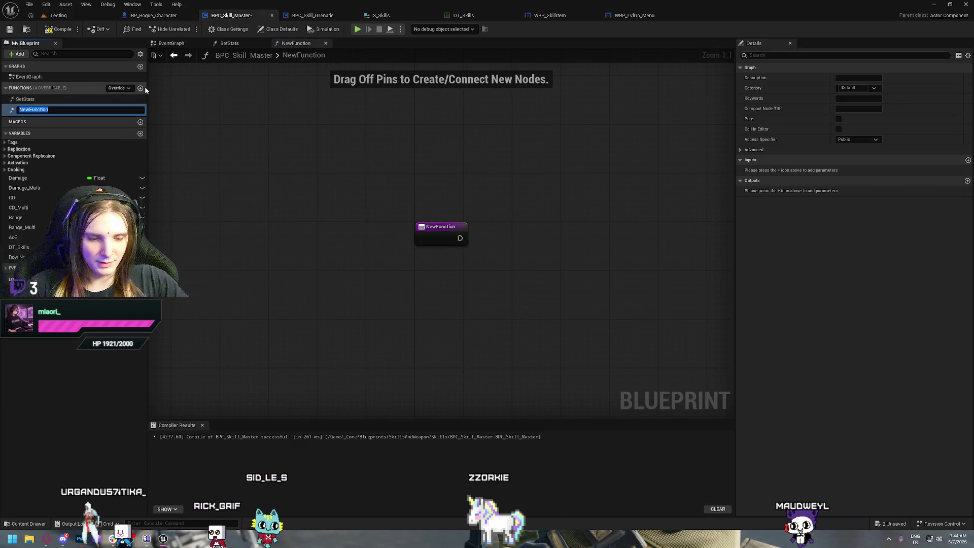
text(Che)
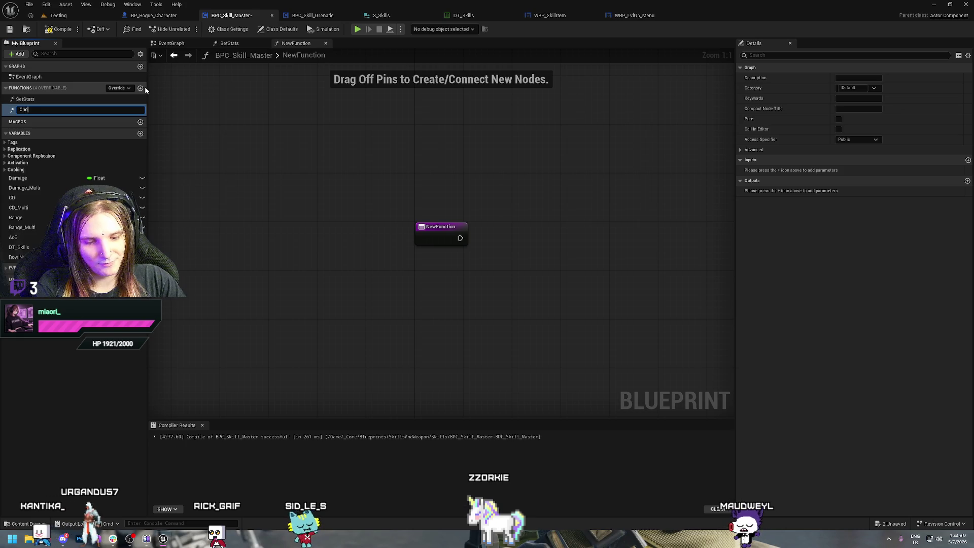
text(ckOw)
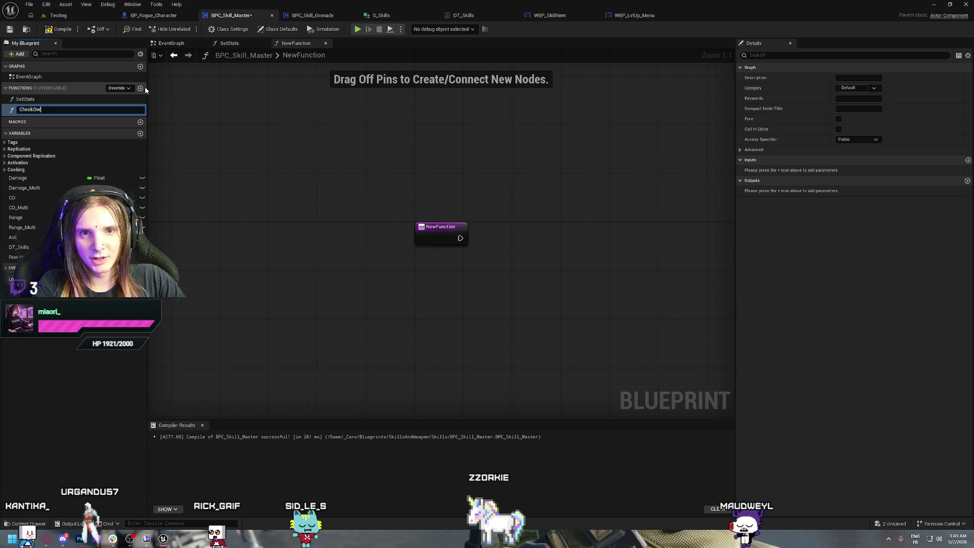
text(ned)
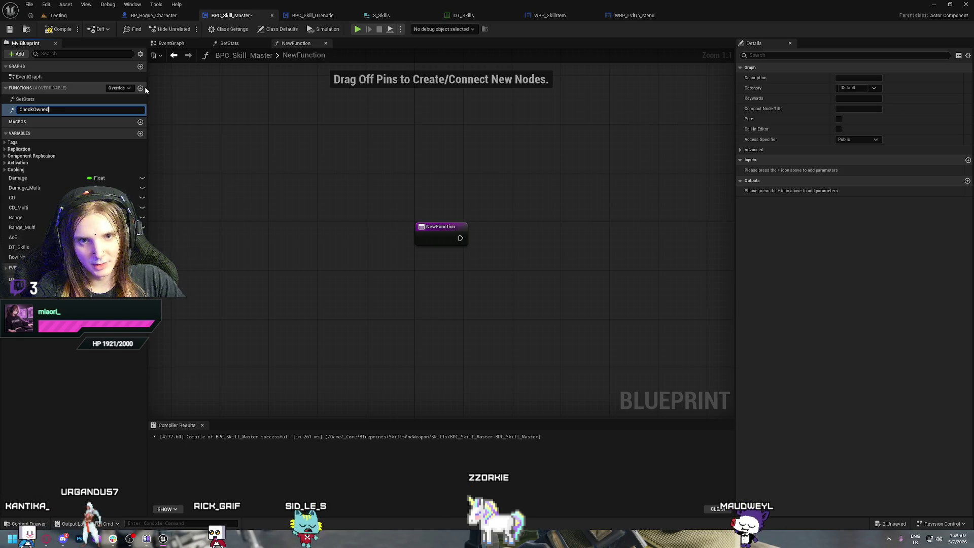
text(Skills)
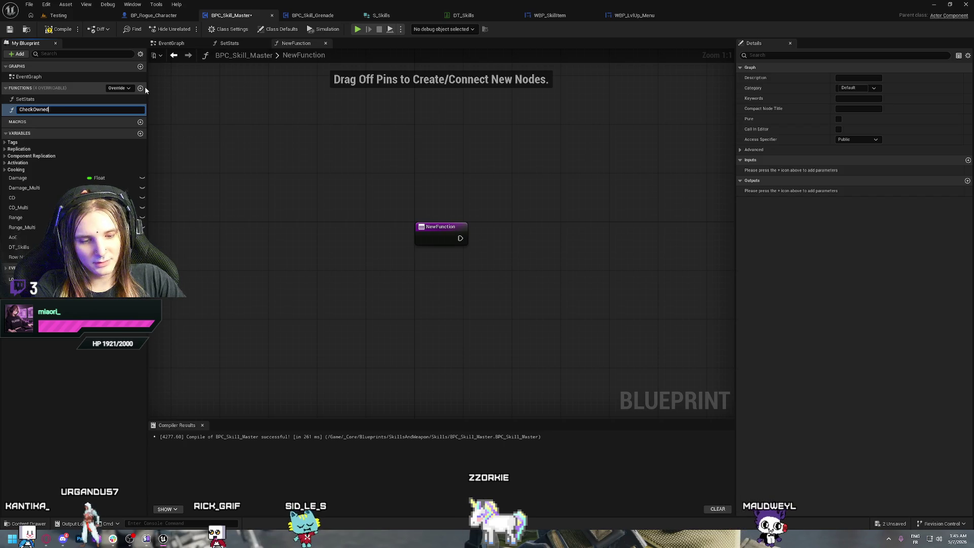
key(Return)
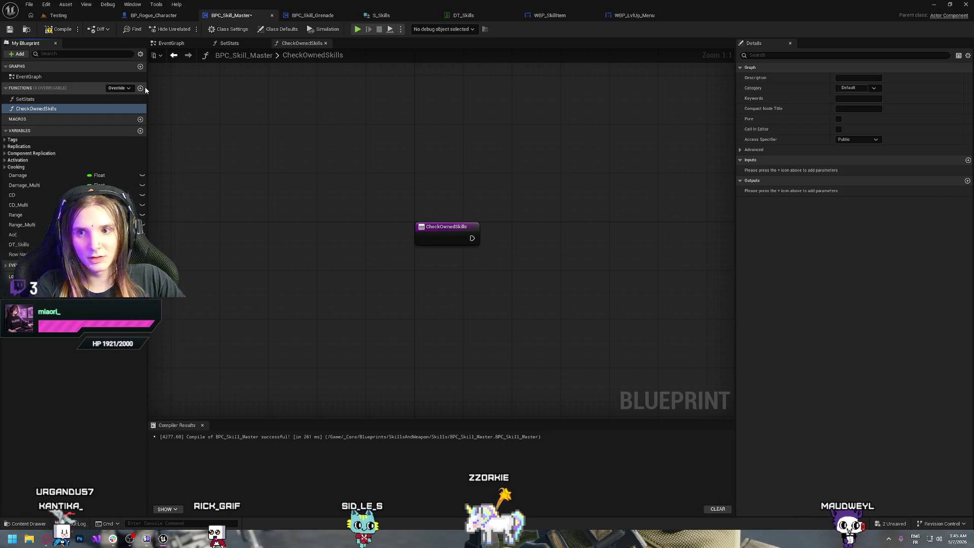
click(446, 232)
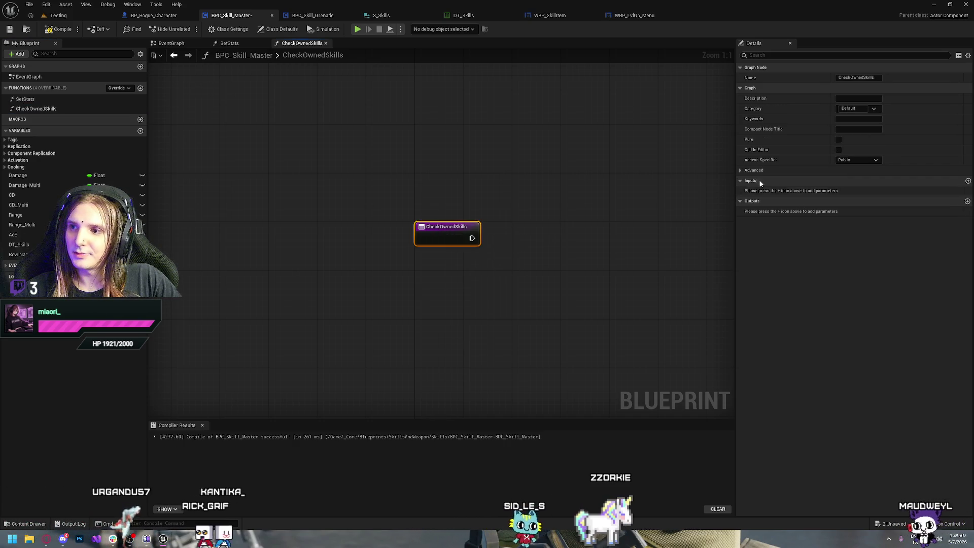
Give the function a RowName input parameter of type Name.
click(967, 180)
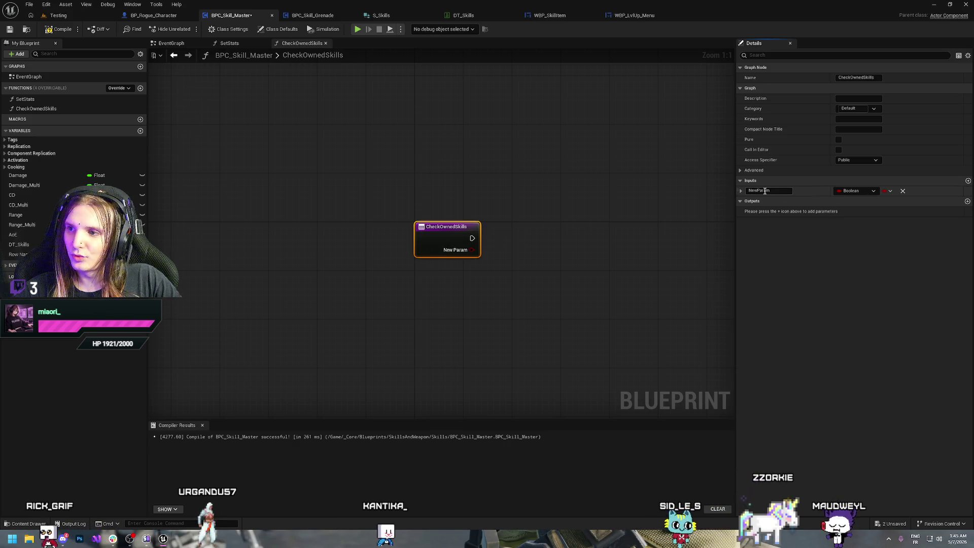
click(765, 191)
text(Row)
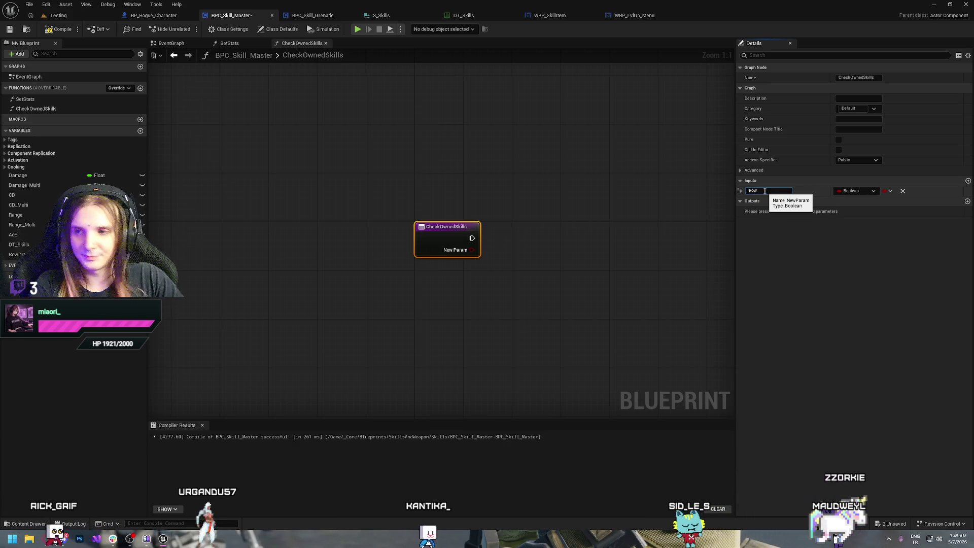
text(Name)
key(Return)
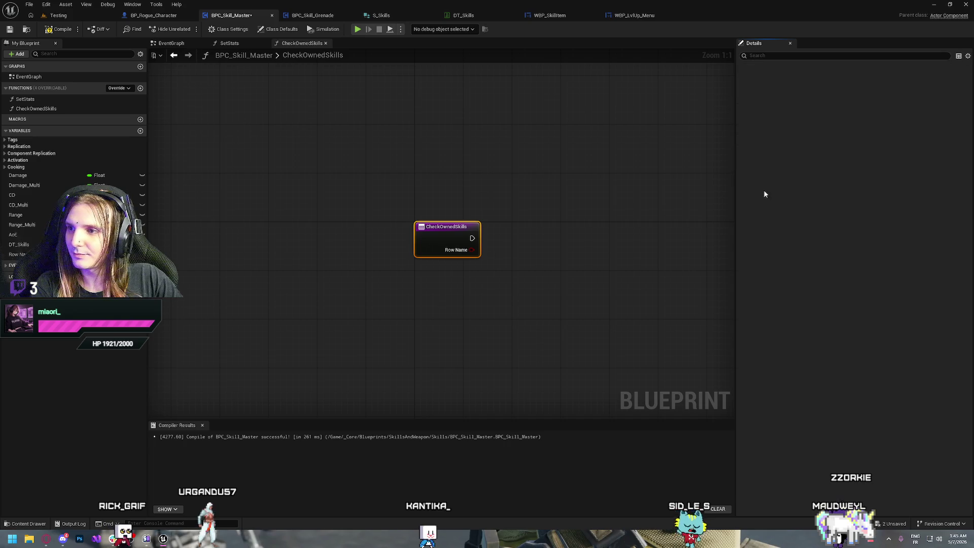
click(854, 192)
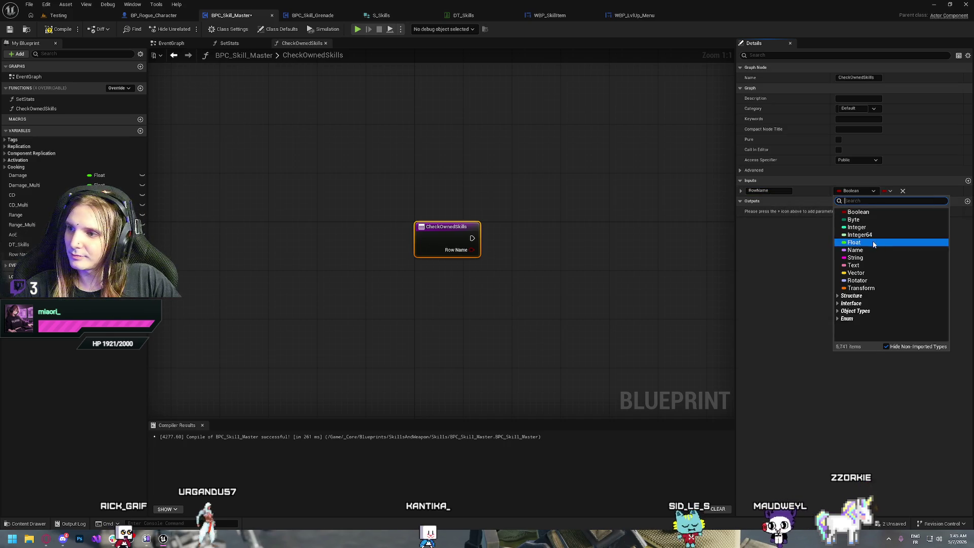
click(855, 250)
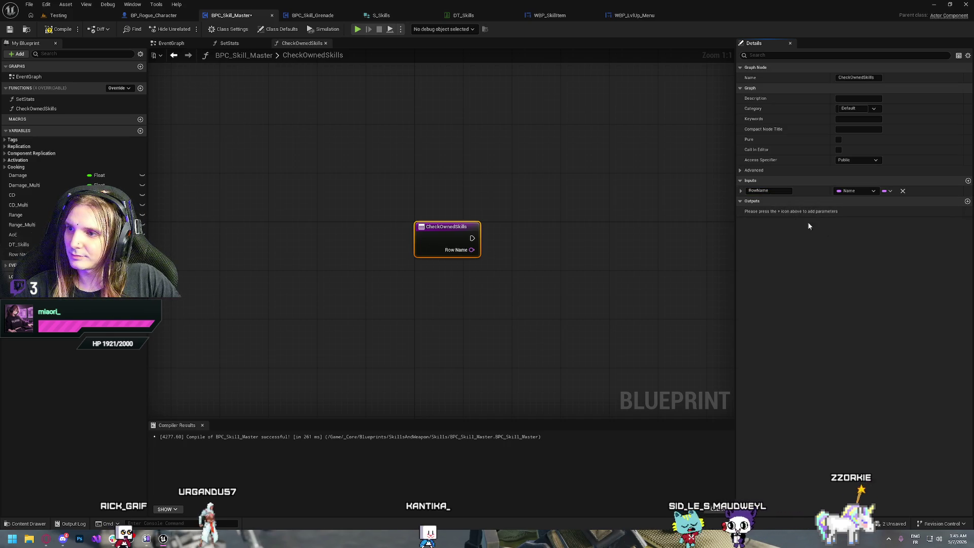
Give the function an AlreadyOwned output parameter of type Boolean.
click(967, 202)
click(764, 212)
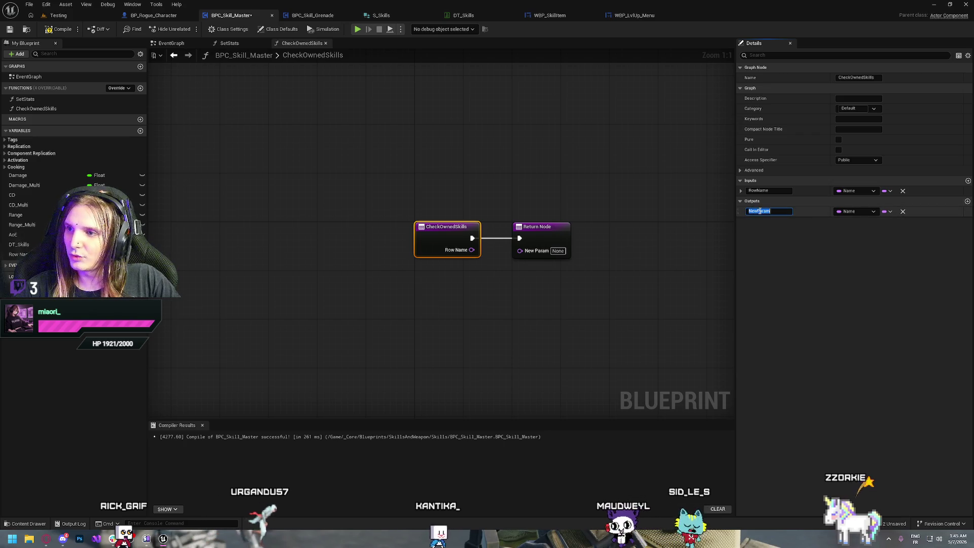
click(857, 212)
click(853, 228)
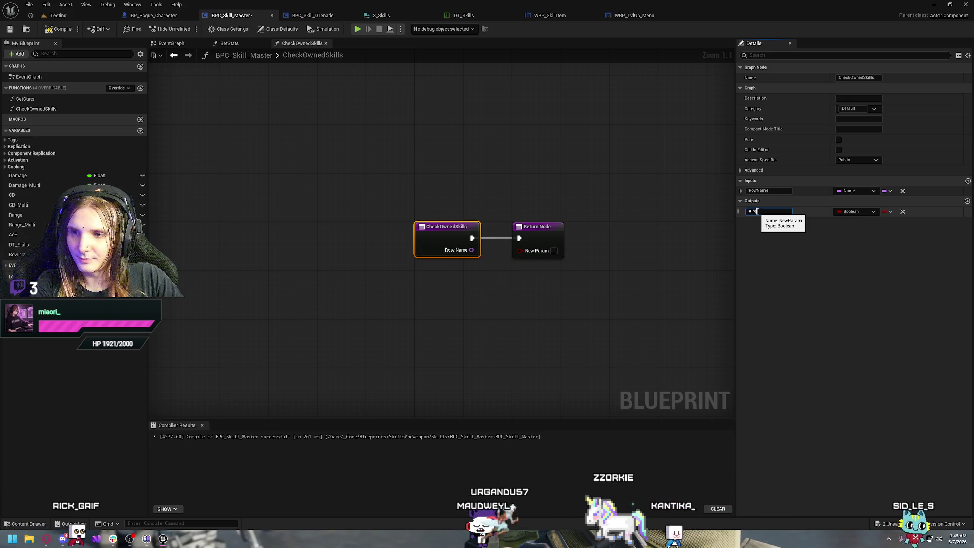
text(AlreadyOwned)
key(Return)
Move the Return Node further right to make room for logic.
click(541, 200)
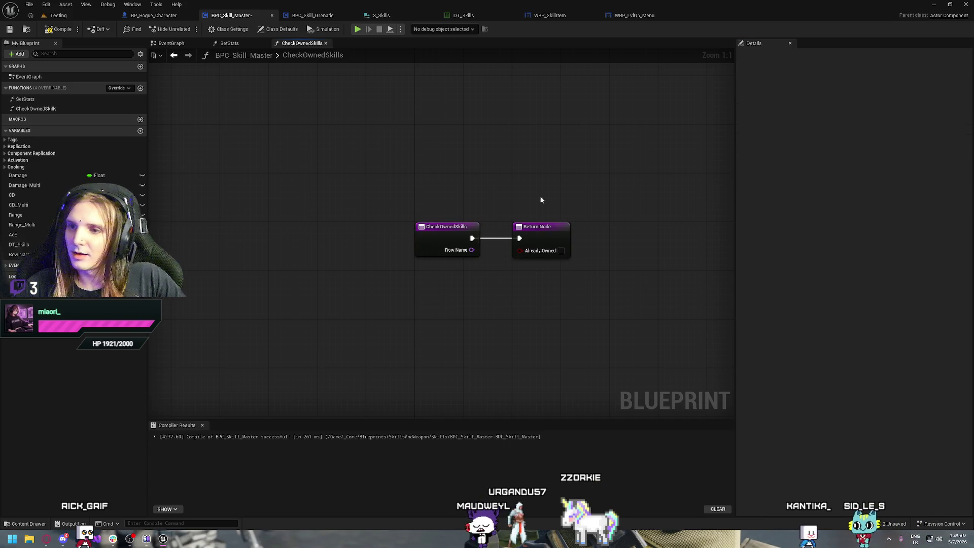
mouse_move(530, 232)
mouse_down()
mouse_move(615, 233)
mouse_move(459, 168)
mouse_move(446, 174)
mouse_up()
drag(492, 217, 590, 225)
click(564, 192)
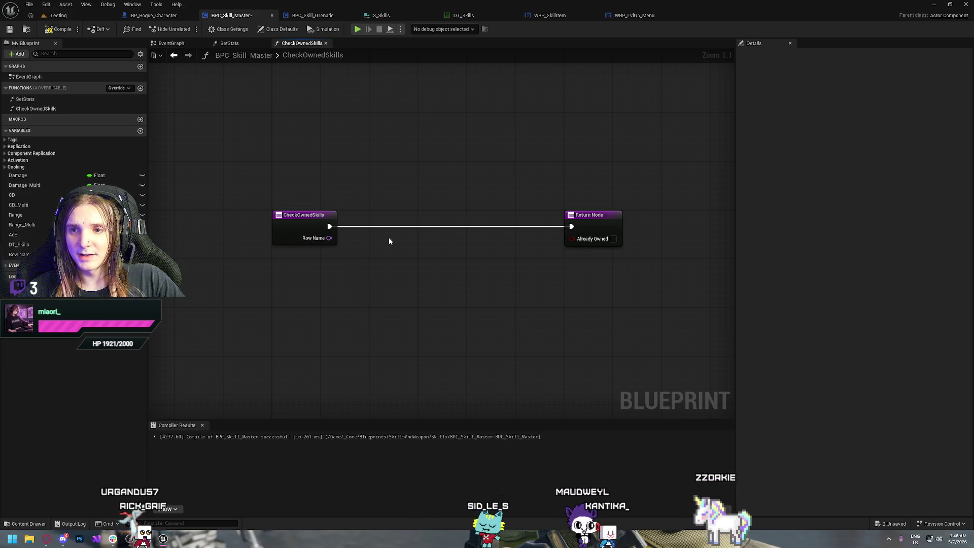
Place a Get Owner node between the function entry and the Return Node.
right_click(375, 210)
text(get)
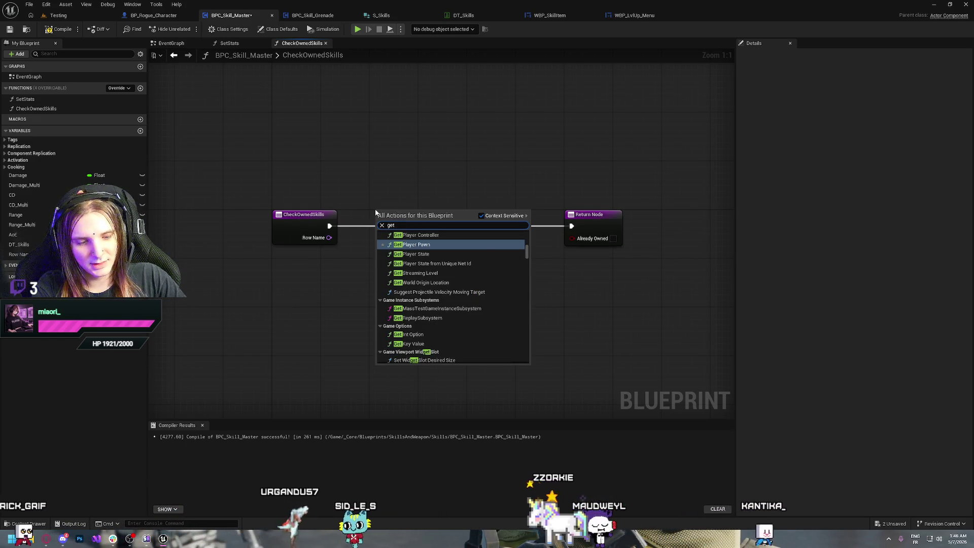
text( compon)
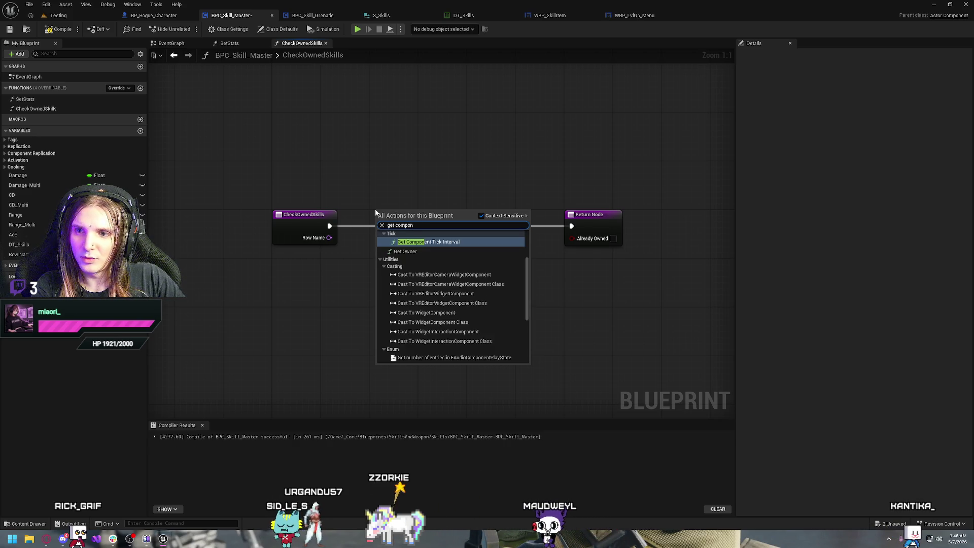
text(ants)
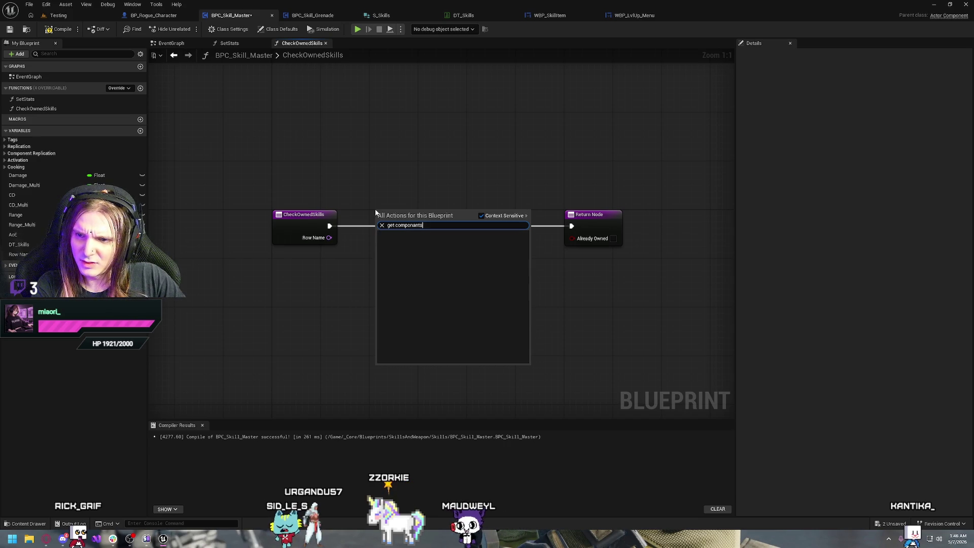
key(BackSpace)
key(BackSpace)
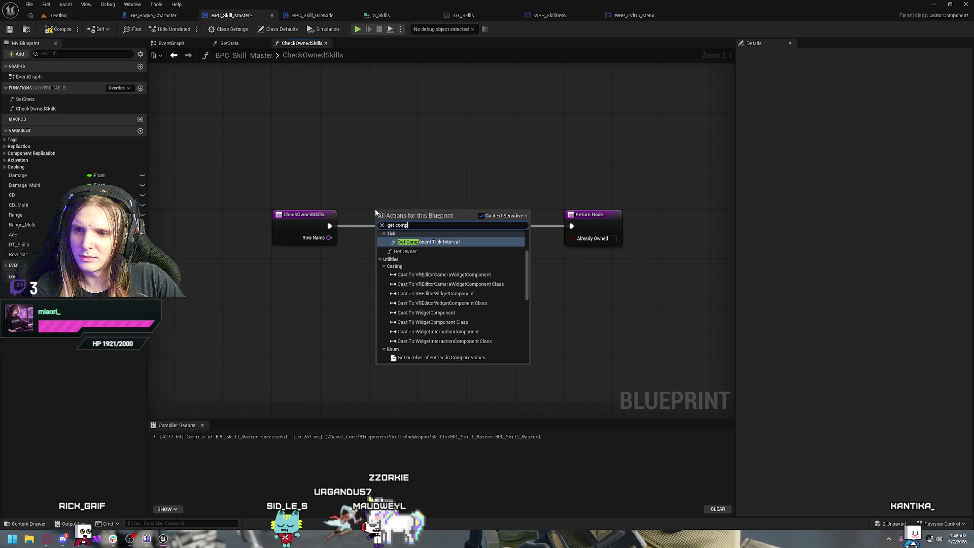
scroll(460, 301, up, 3)
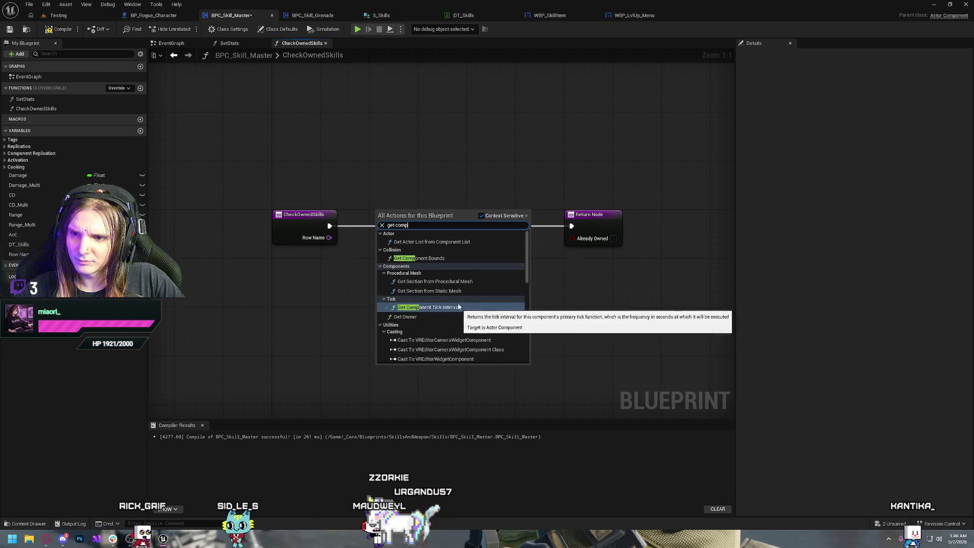
click(415, 317)
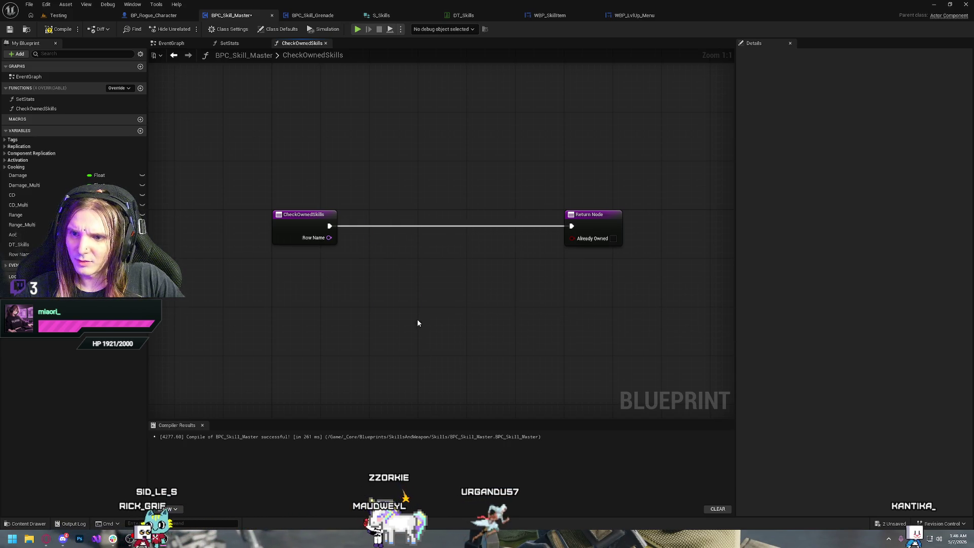
drag(451, 231, 519, 185)
Wire Get Owner into Get Components By Class with class BPC_Skill_Master.
text(g)
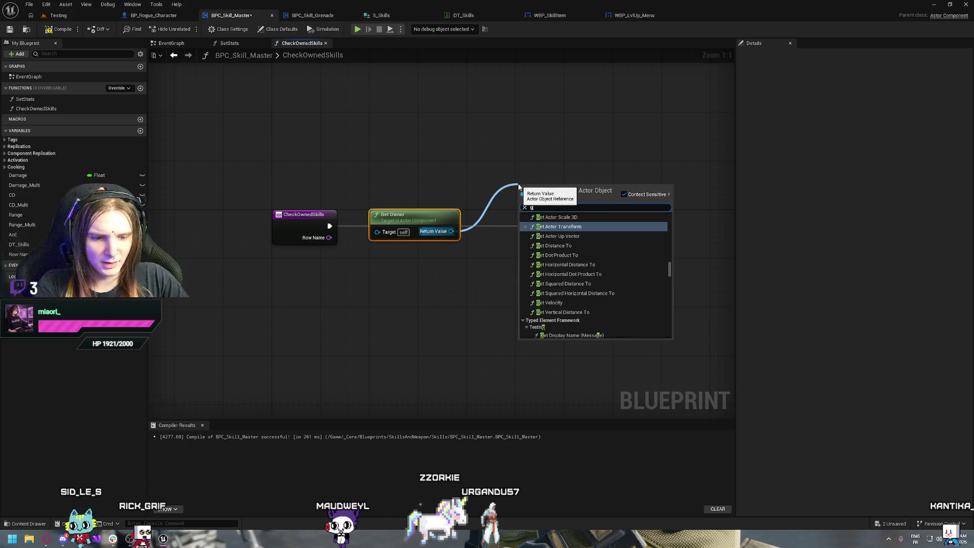
text(et comp)
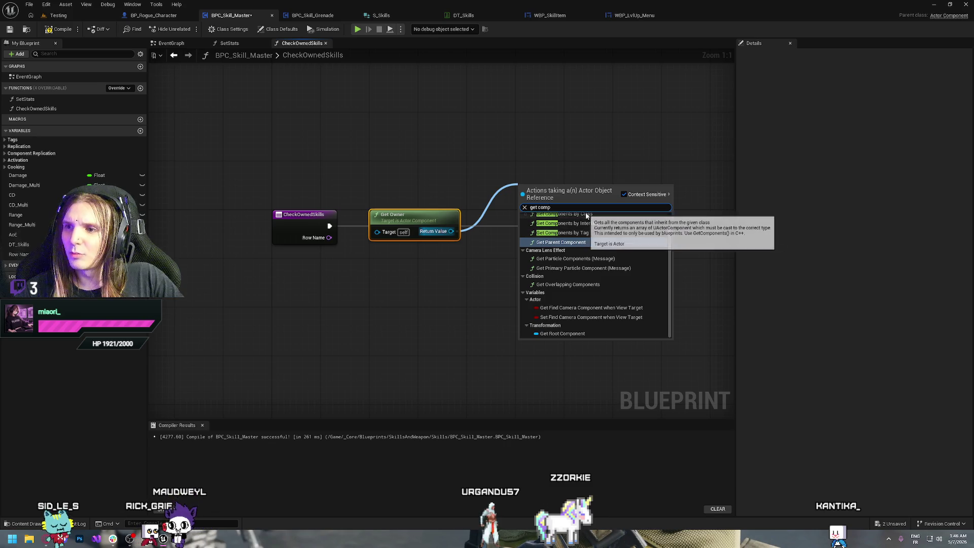
click(563, 214)
mouse_move(533, 207)
mouse_down()
mouse_move(476, 240)
mouse_move(476, 264)
mouse_up()
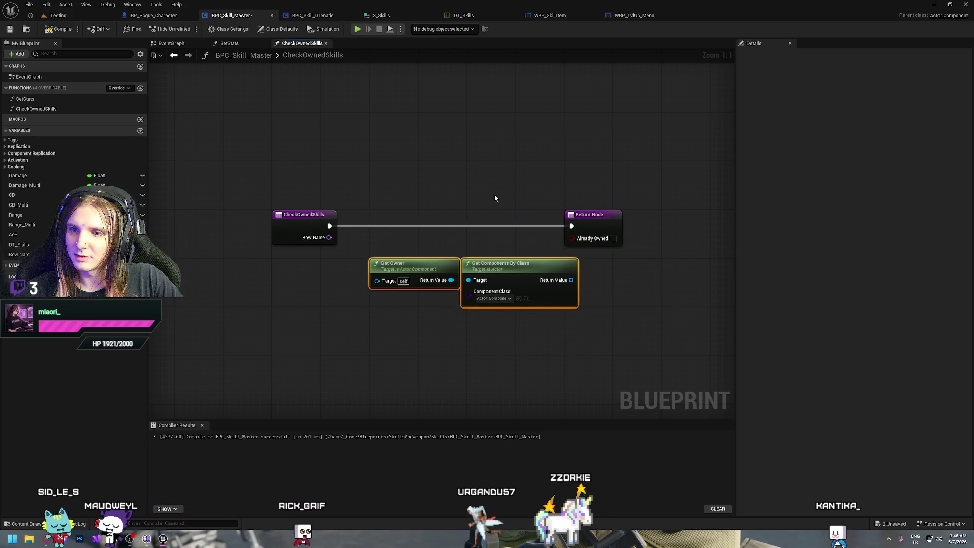
drag(476, 207, 678, 212)
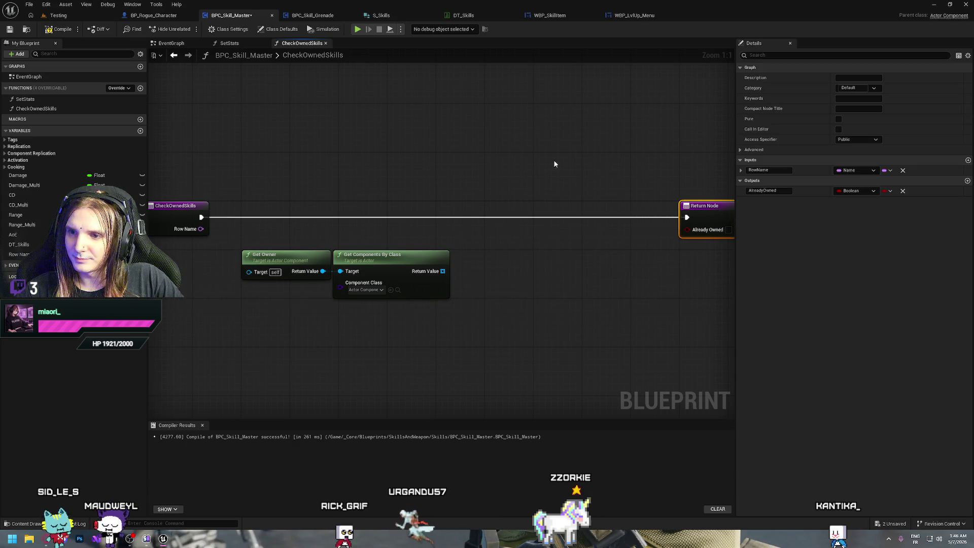
click(358, 291)
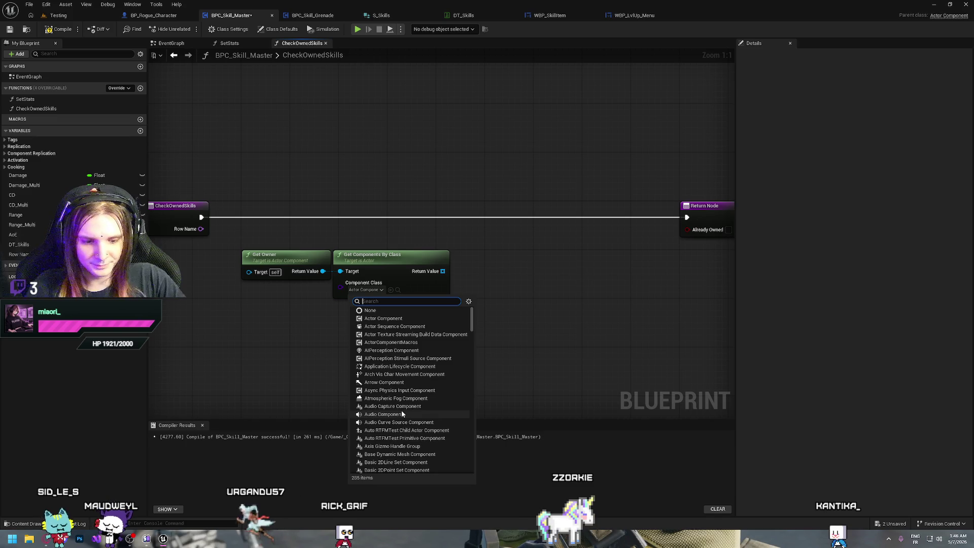
text(BPC)
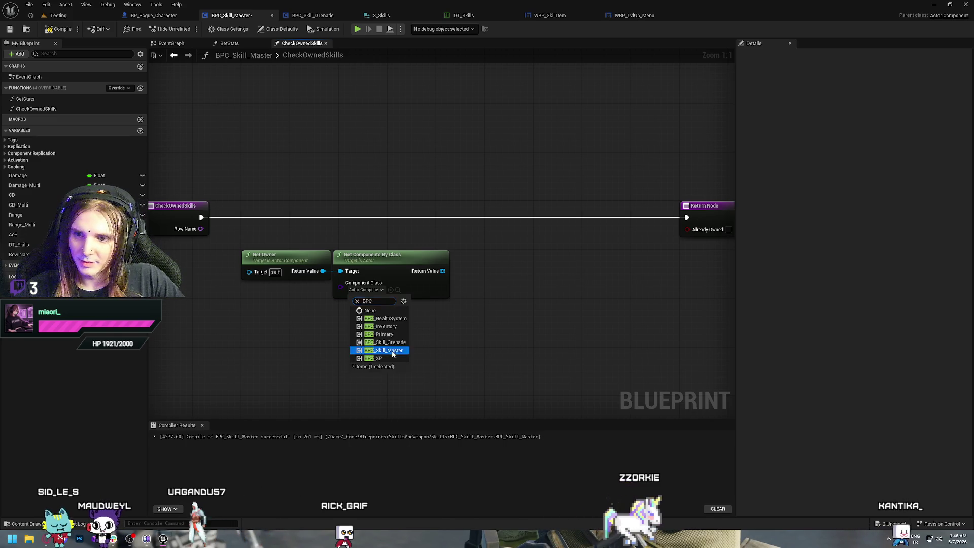
click(384, 350)
Loop over the found components with a For Each Loop on the execution line.
drag(442, 271, 489, 272)
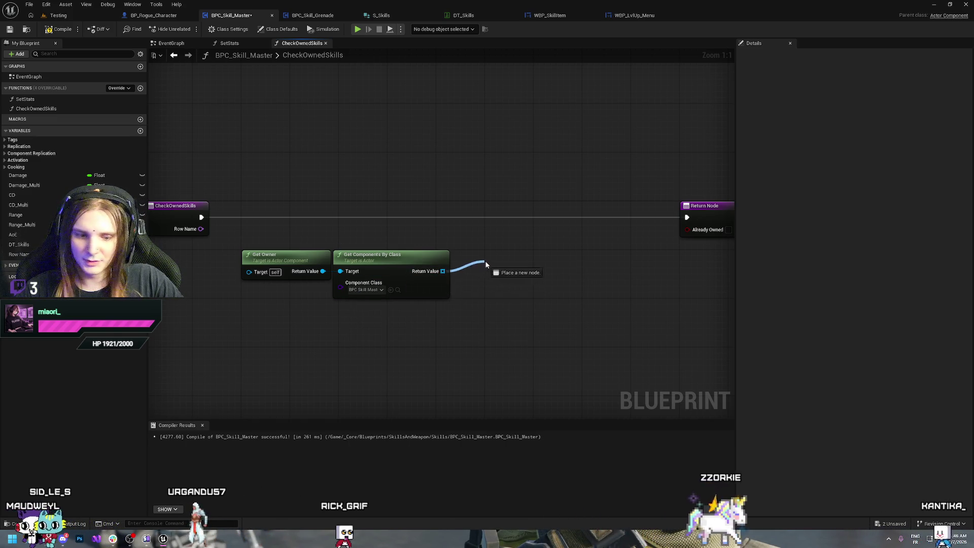
drag(516, 238, 517, 206)
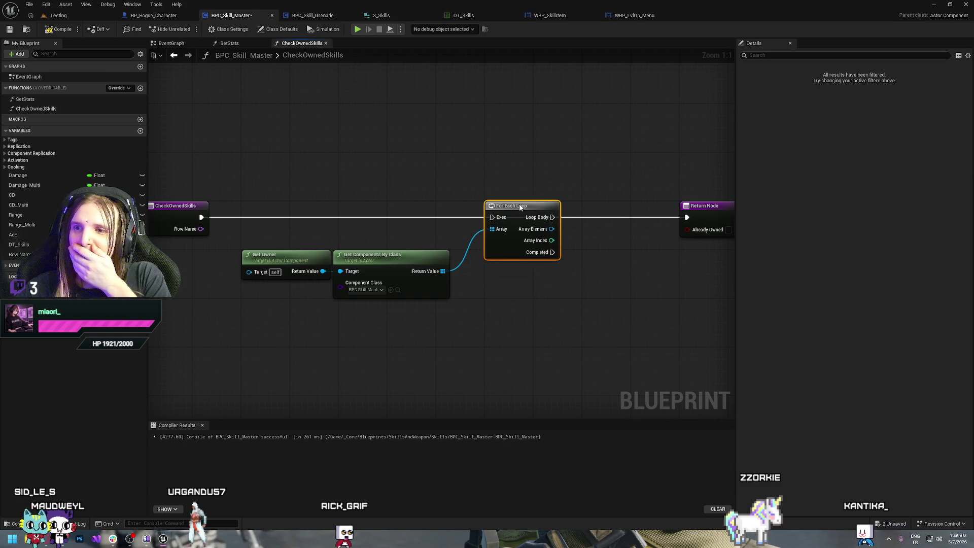
drag(369, 328, 284, 264)
drag(375, 262, 398, 236)
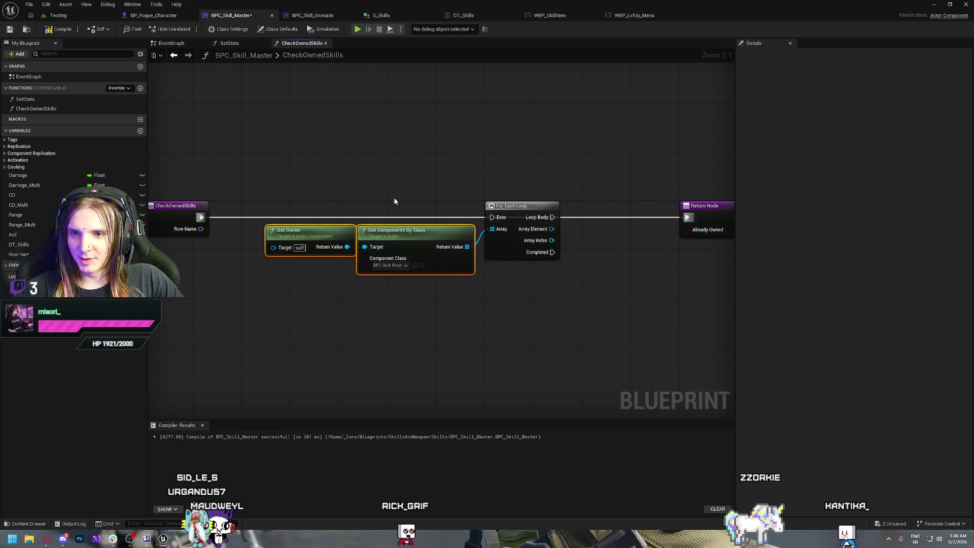
click(473, 175)
mouse_move(476, 167)
mouse_down()
mouse_move(320, 131)
mouse_move(251, 139)
mouse_up()
drag(274, 318, 480, 306)
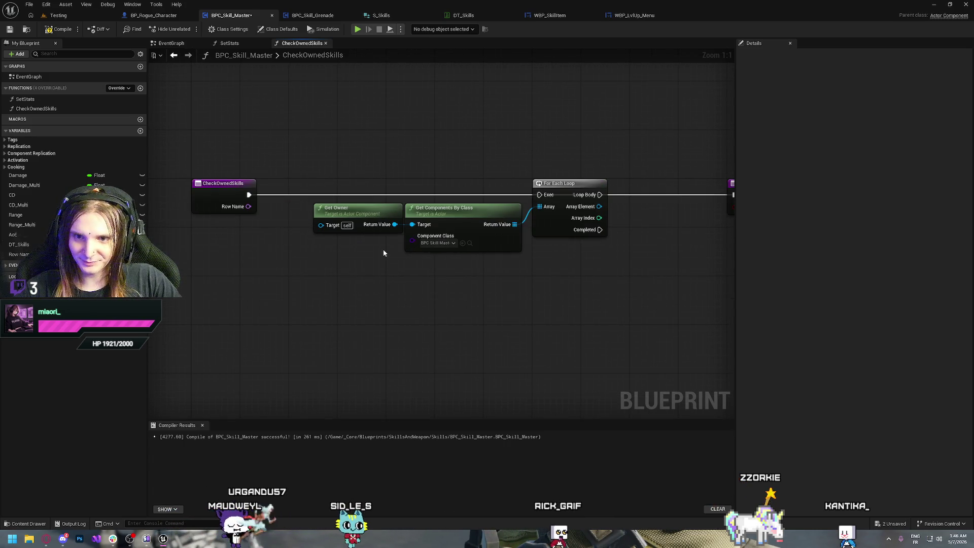
mouse_move(258, 209)
mouse_down()
mouse_move(434, 221)
mouse_move(382, 203)
mouse_move(307, 204)
mouse_up()
Promote Row Name to a variable, then delete the resulting Row Name_0 variable.
right_click(327, 220)
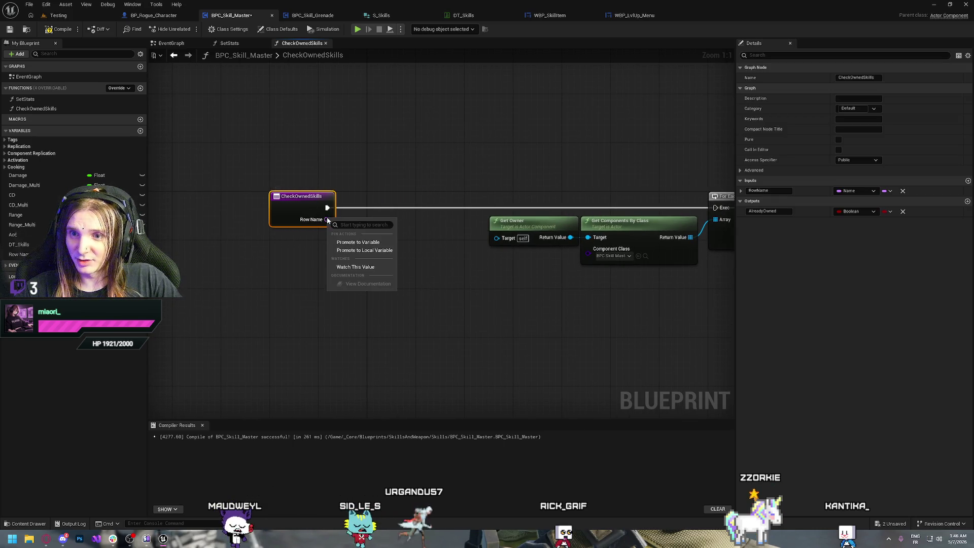
click(354, 242)
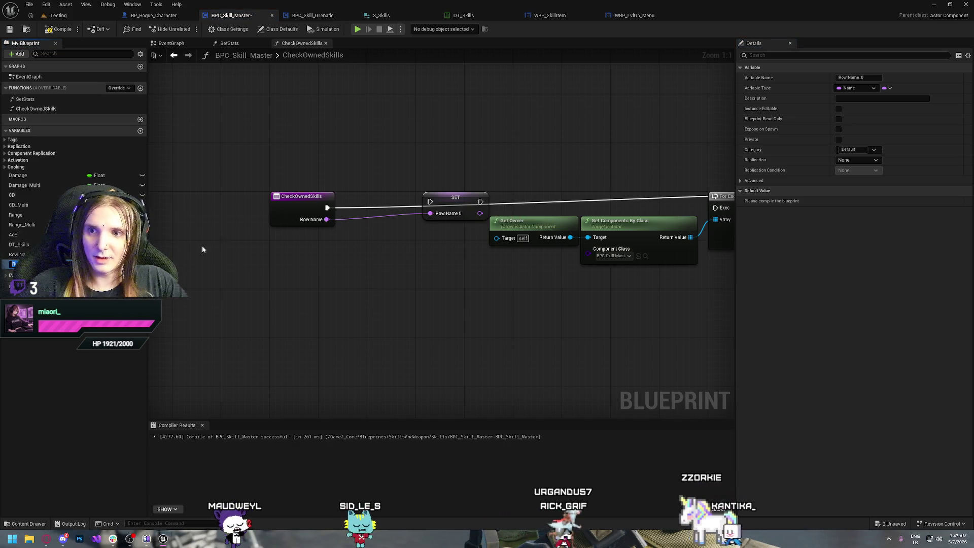
click(345, 162)
click(13, 264)
key(Delete)
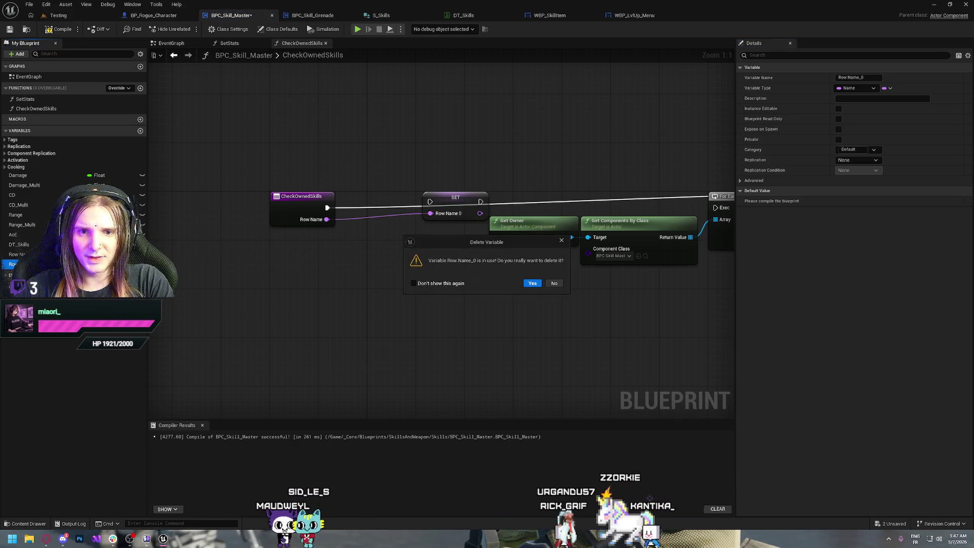
click(532, 283)
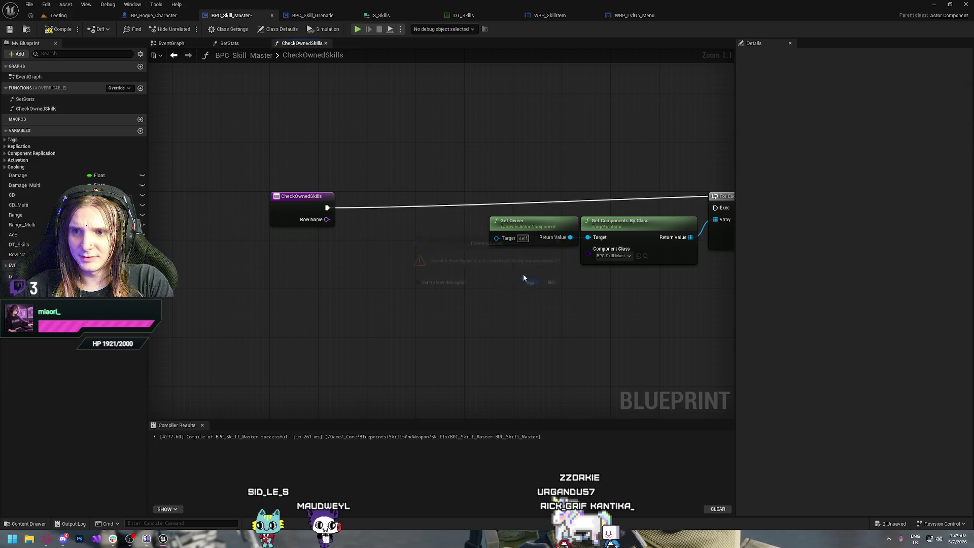
Promote the Row Name pin to local lcl_RowName and run its SET before the loop.
right_click(327, 219)
click(373, 251)
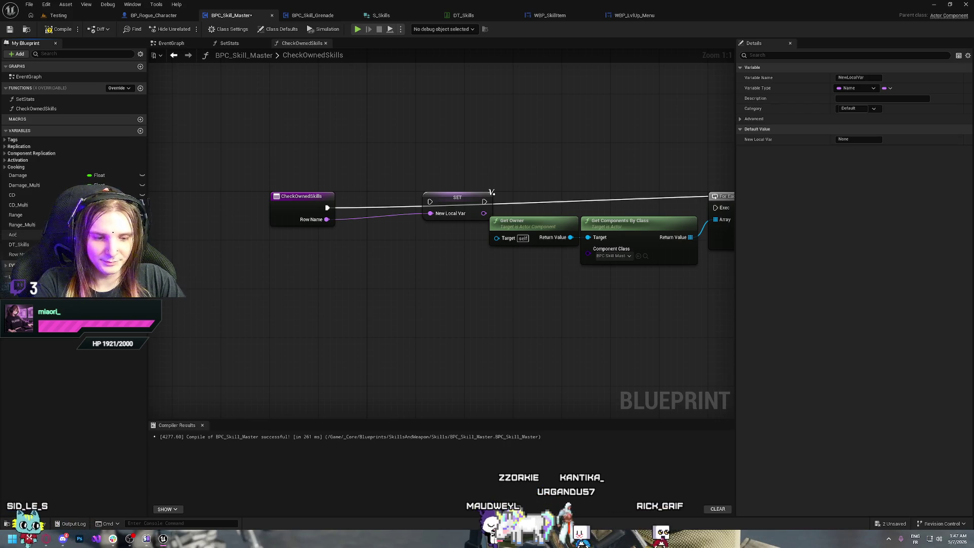
text(lcl_RowName)
key(Return)
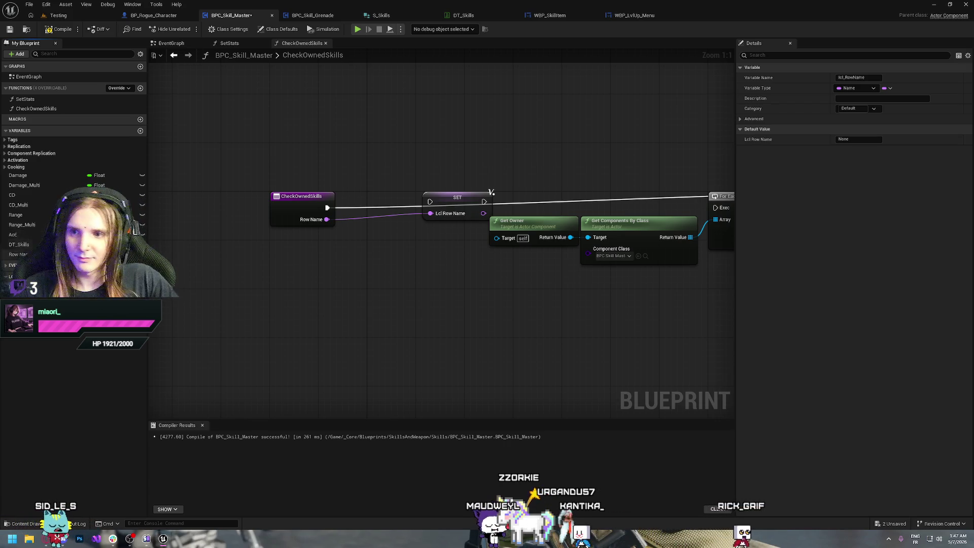
drag(461, 197, 383, 209)
click(407, 184)
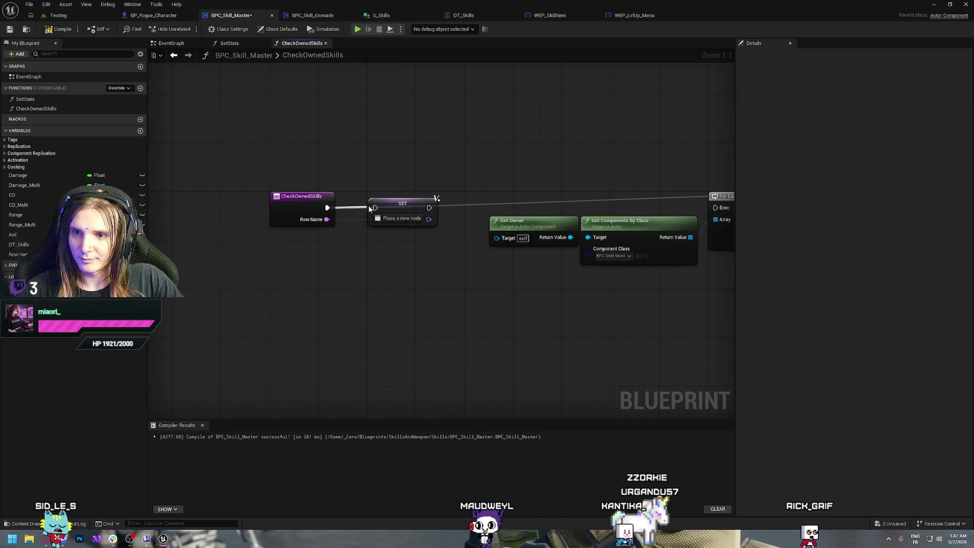
drag(527, 187, 381, 187)
drag(283, 208, 571, 208)
drag(434, 184, 382, 303)
drag(525, 228, 674, 217)
click(507, 225)
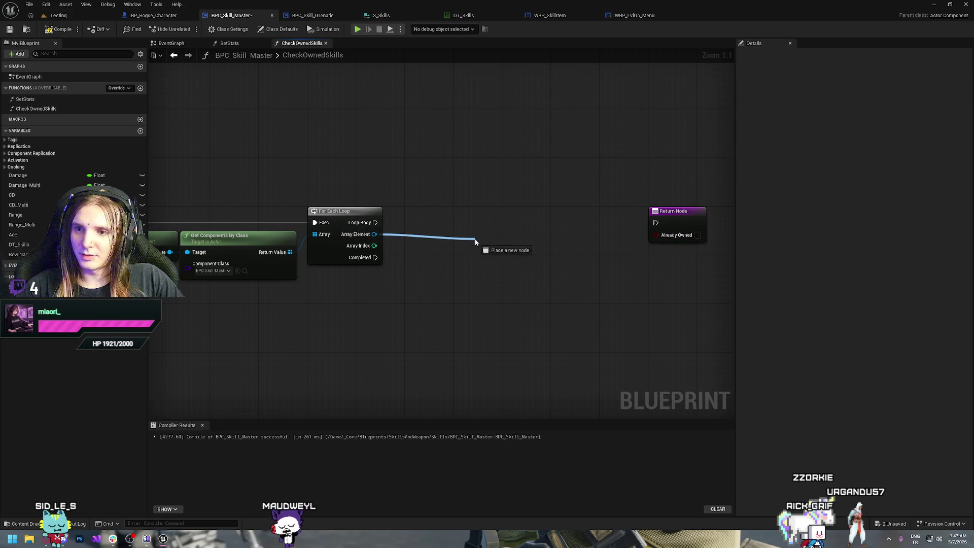
Attempt adding a Get Row Name node from Array Element, discarding the unconnected results.
drag(475, 242, 475, 242)
text(get row)
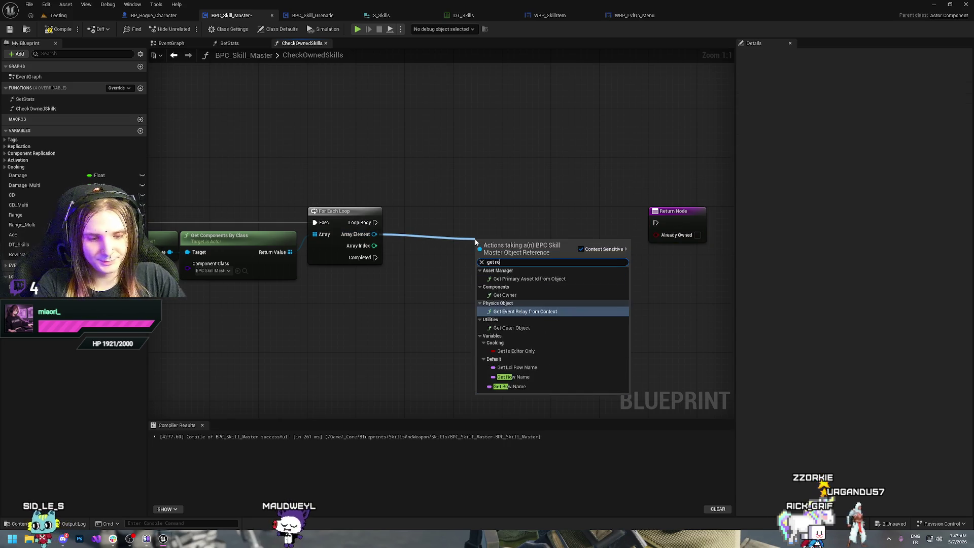
key(Return)
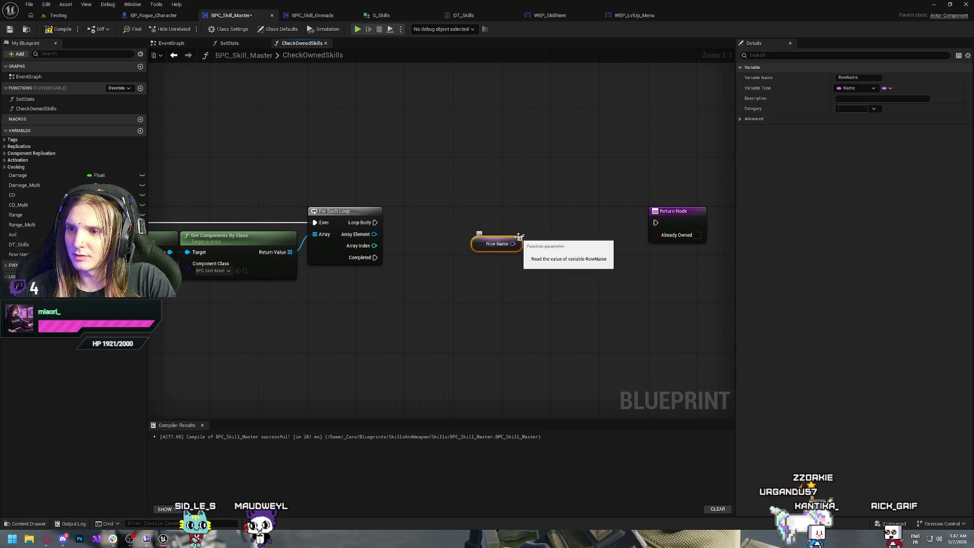
key(Delete)
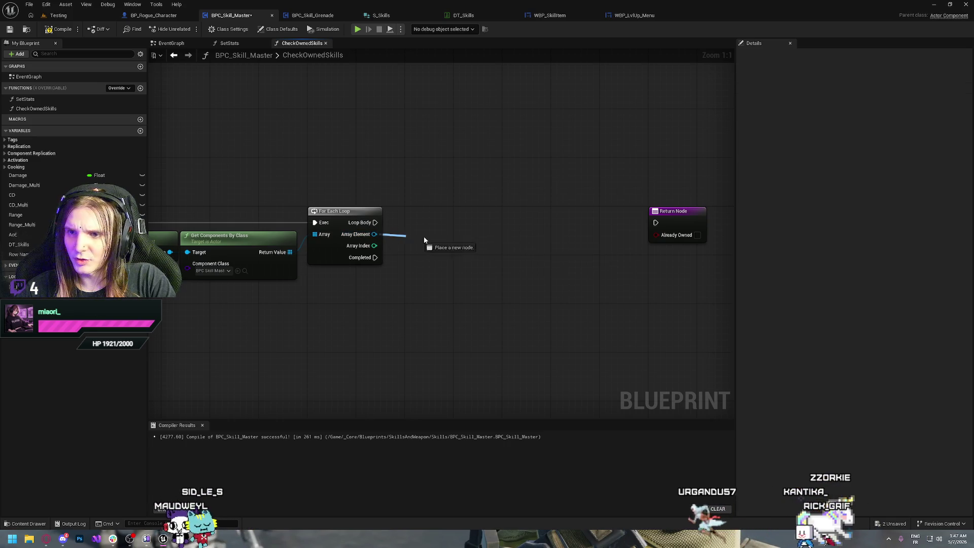
drag(425, 237, 434, 239)
text(get row)
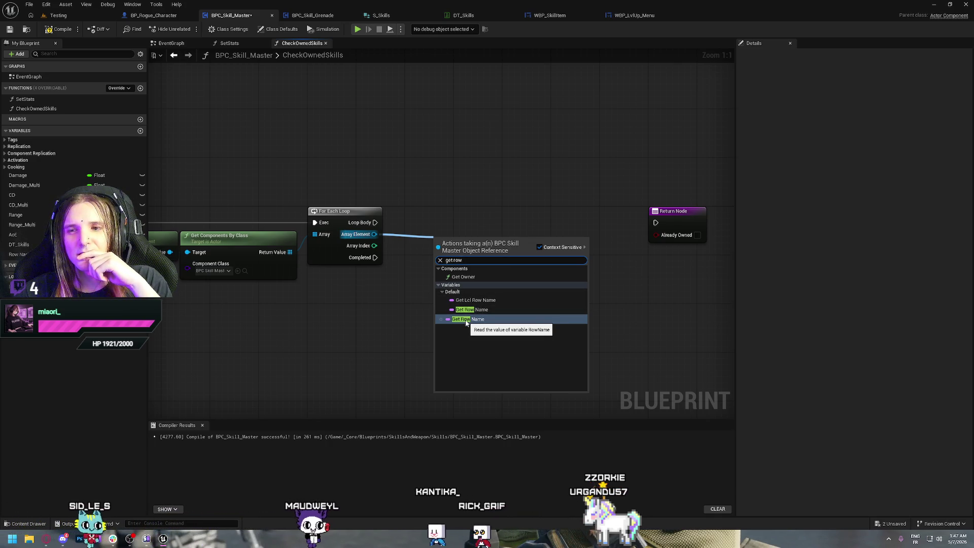
click(466, 319)
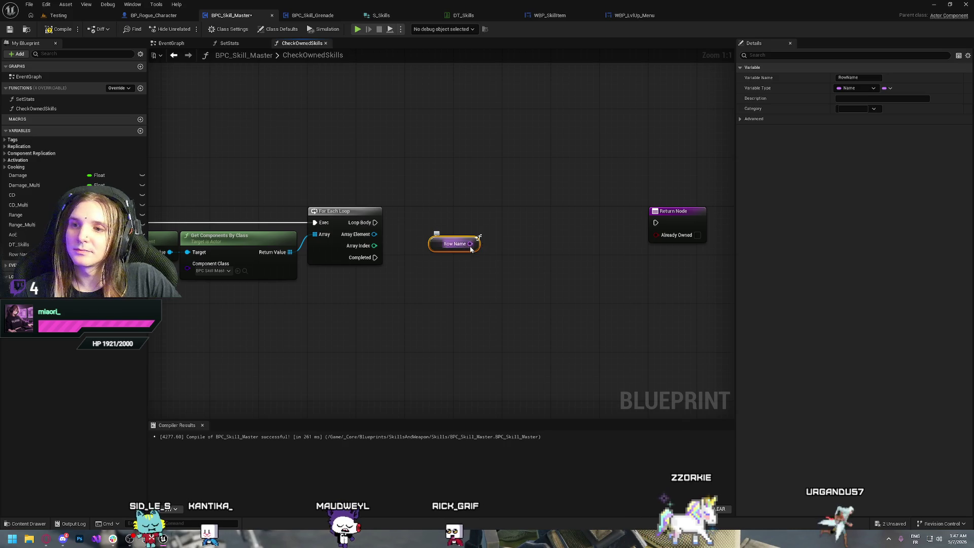
drag(470, 244, 513, 241)
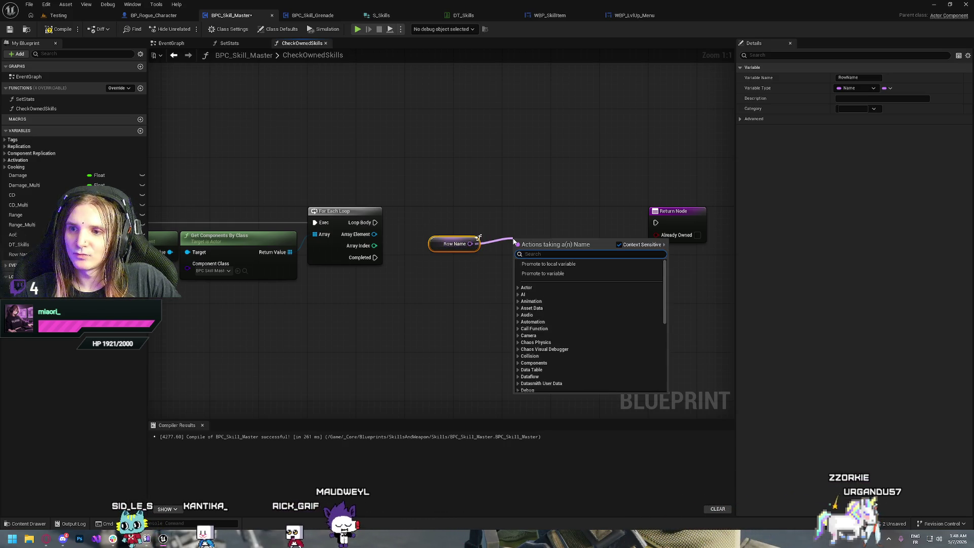
click(489, 198)
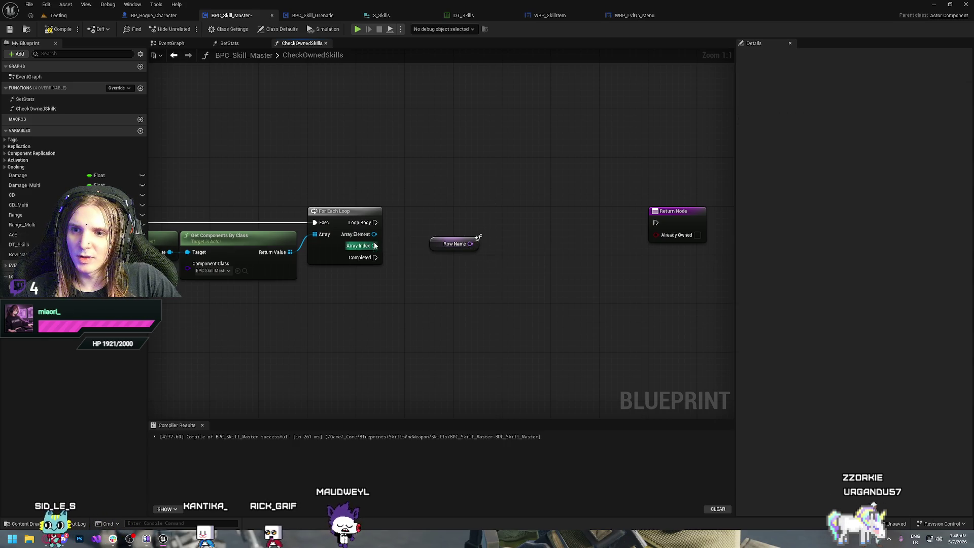
Add a Get Row Name node targeting each Array Element and remove the stray getter.
drag(443, 227, 443, 228)
text(get row n)
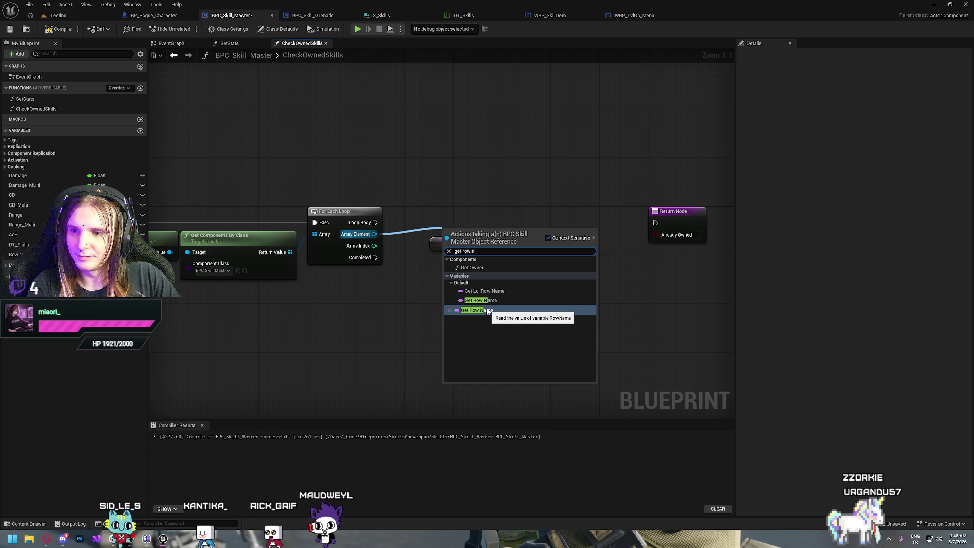
click(488, 310)
drag(480, 225, 469, 231)
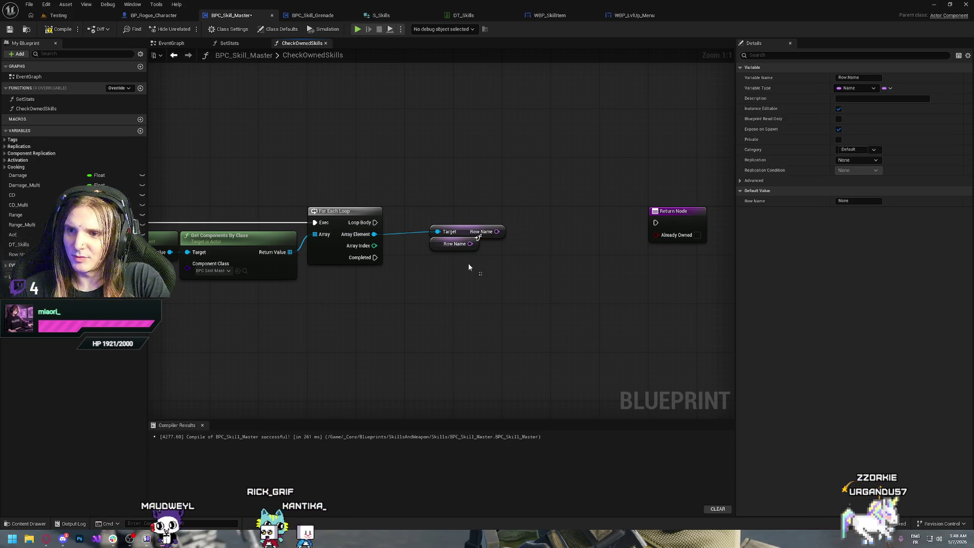
click(454, 244)
key(Delete)
drag(461, 235, 434, 240)
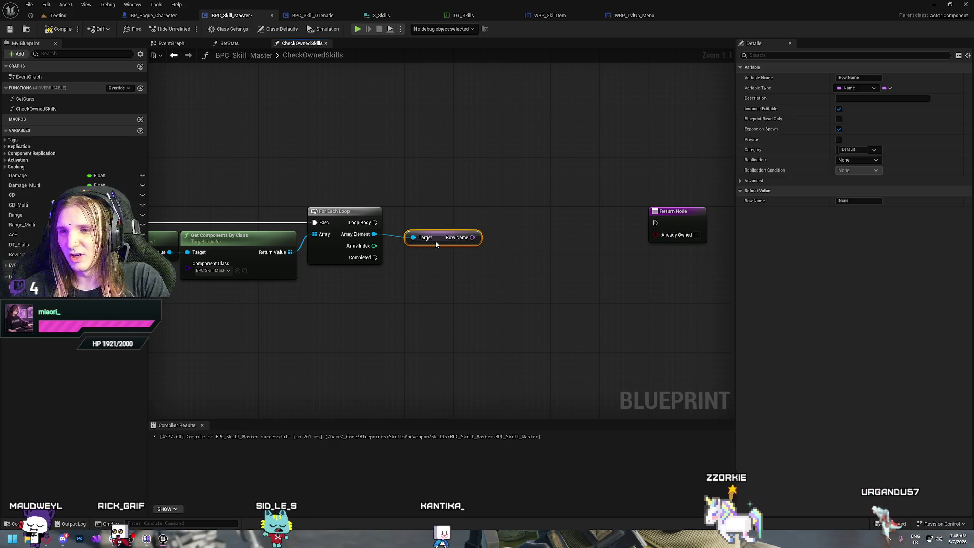
click(486, 245)
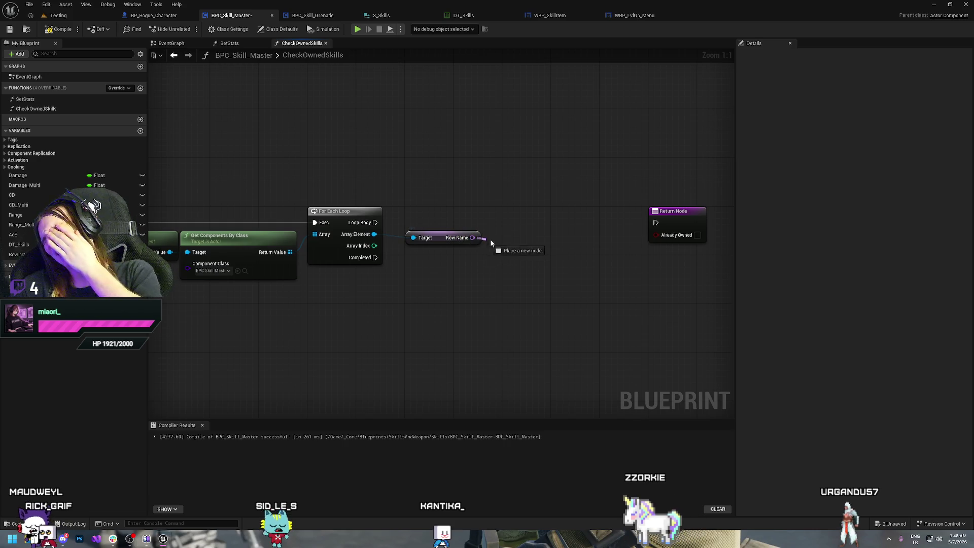
Compare the Row Name against an lcl_RowName getter with an Equal (==) node.
drag(500, 238, 501, 238)
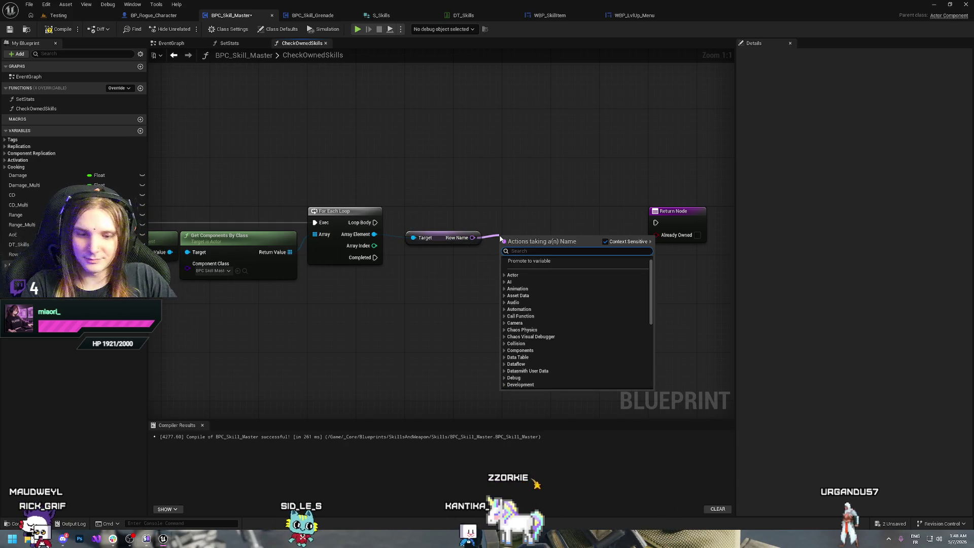
text(=)
key(Return)
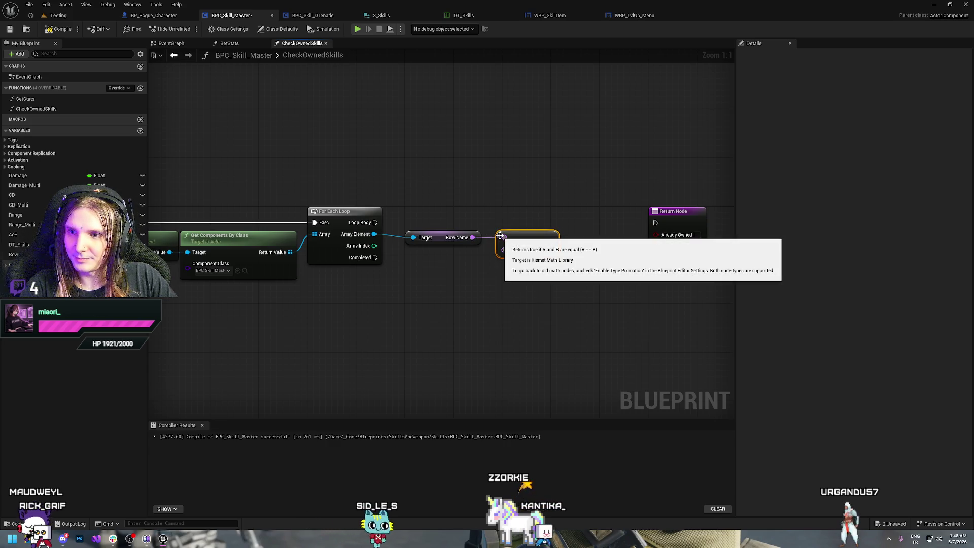
drag(76, 284, 391, 273)
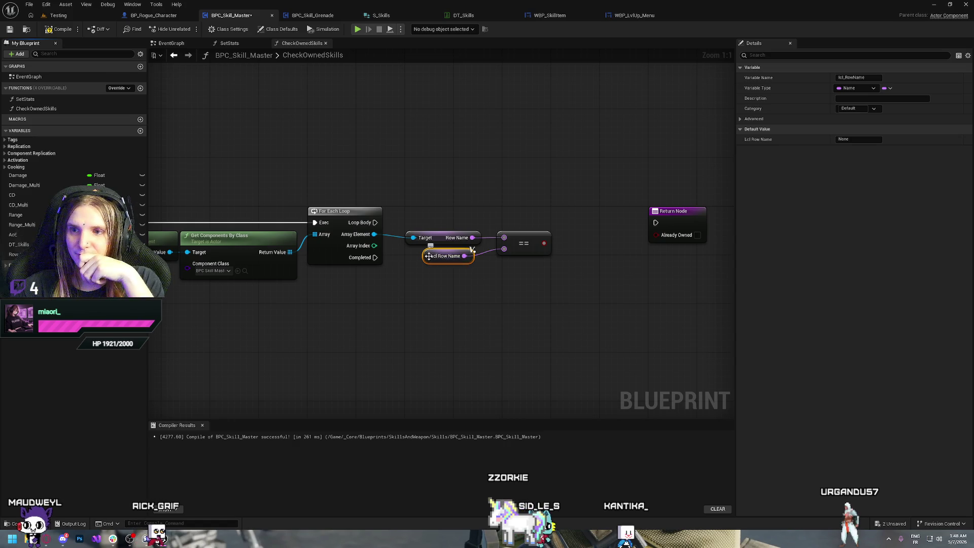
click(540, 284)
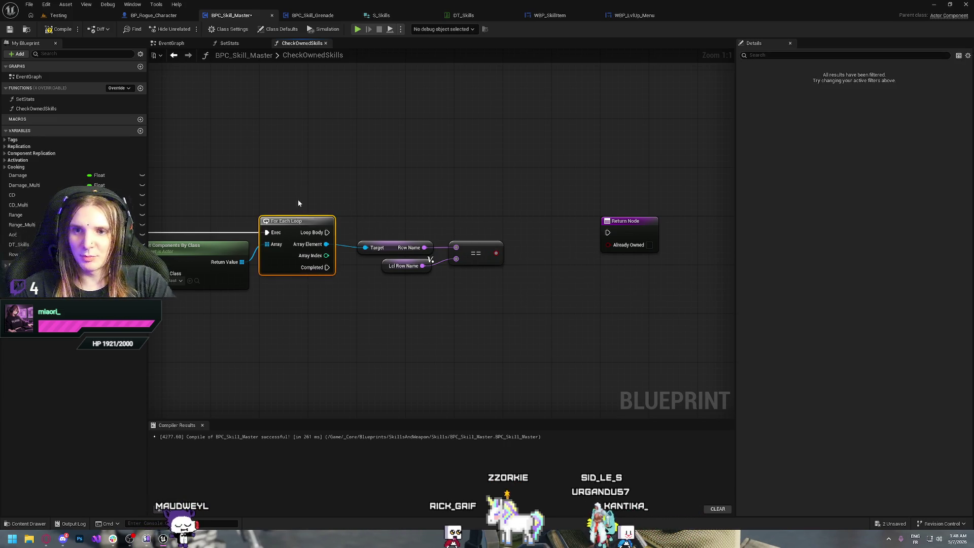
Swap in a For Each Loop with Break feeding Row Name's Target, plus a Branch node.
drag(298, 203, 407, 179)
key(Delete)
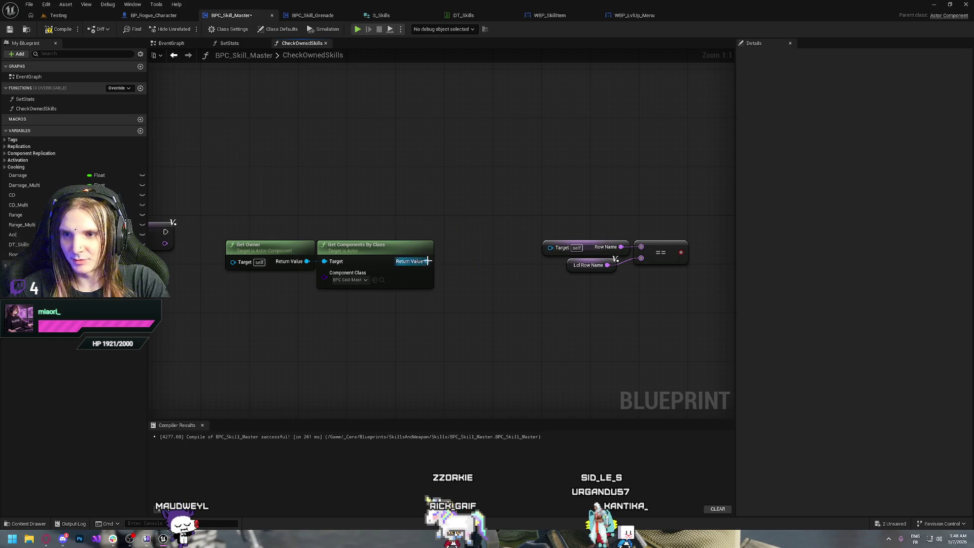
drag(426, 261, 453, 248)
text(for each loop with break)
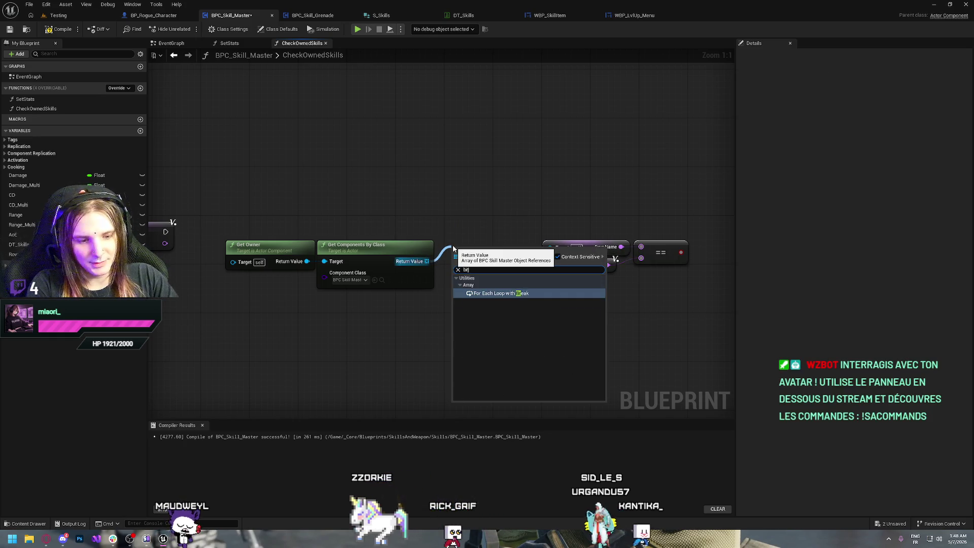
key(Return)
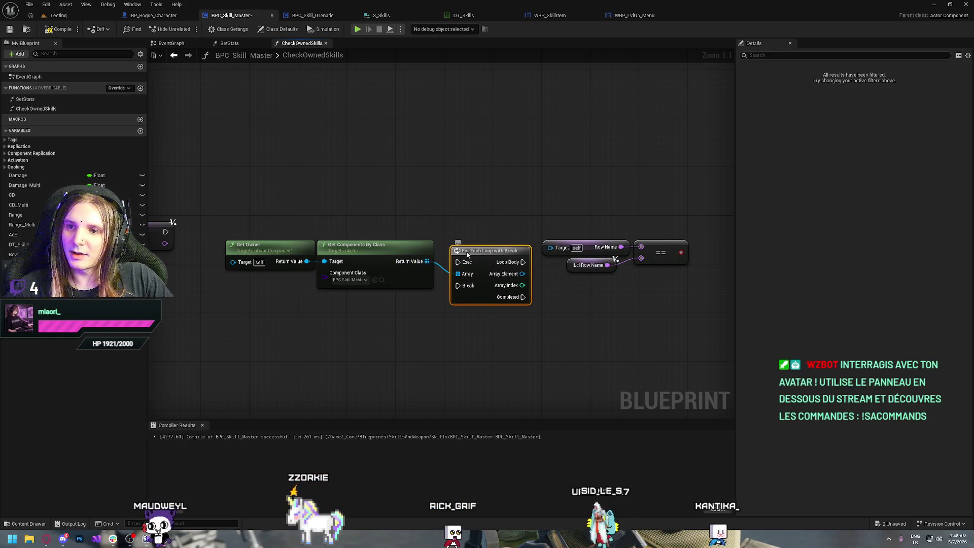
drag(510, 250, 510, 220)
drag(168, 232, 457, 232)
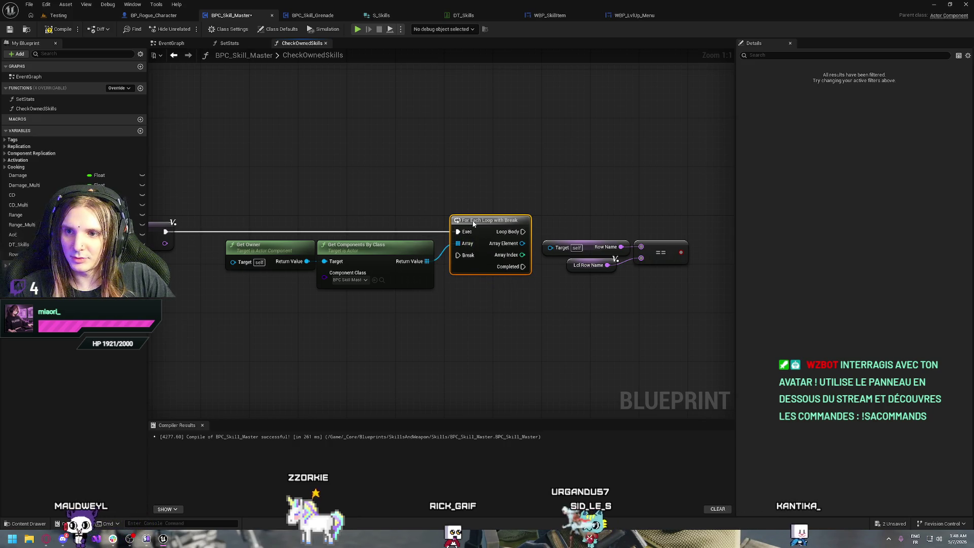
drag(382, 237, 416, 241)
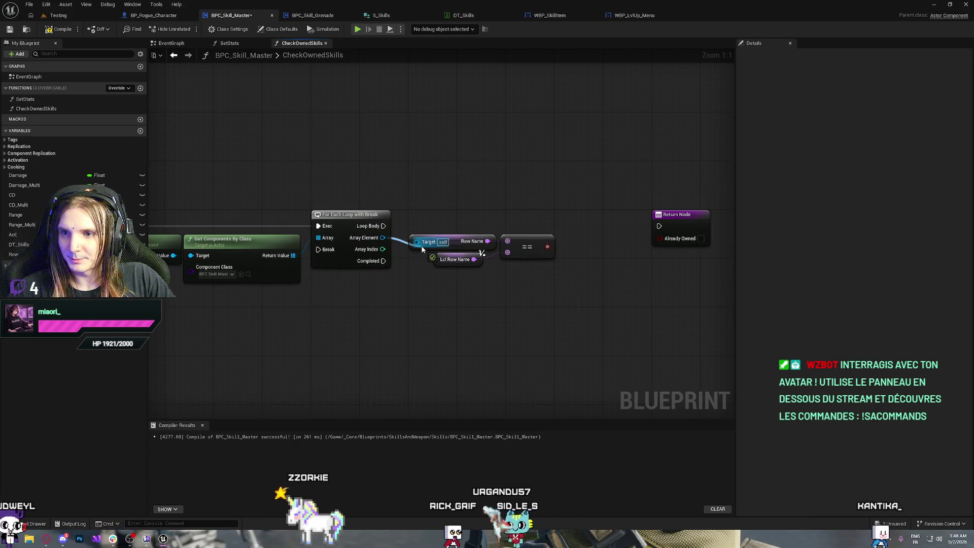
click(480, 204)
Tidy the Branch and comparison nodes, adding reroute points on the True and Loop Body wires.
drag(514, 212, 486, 213)
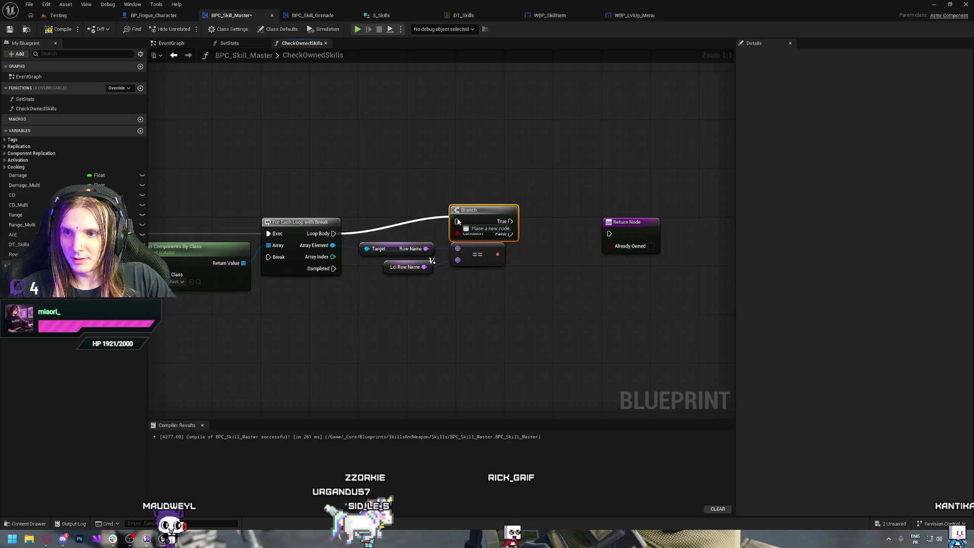
drag(374, 186, 508, 284)
mouse_move(482, 214)
mouse_down()
mouse_move(488, 226)
mouse_move(255, 231)
mouse_move(272, 262)
mouse_up()
click(533, 233)
double_click(390, 247)
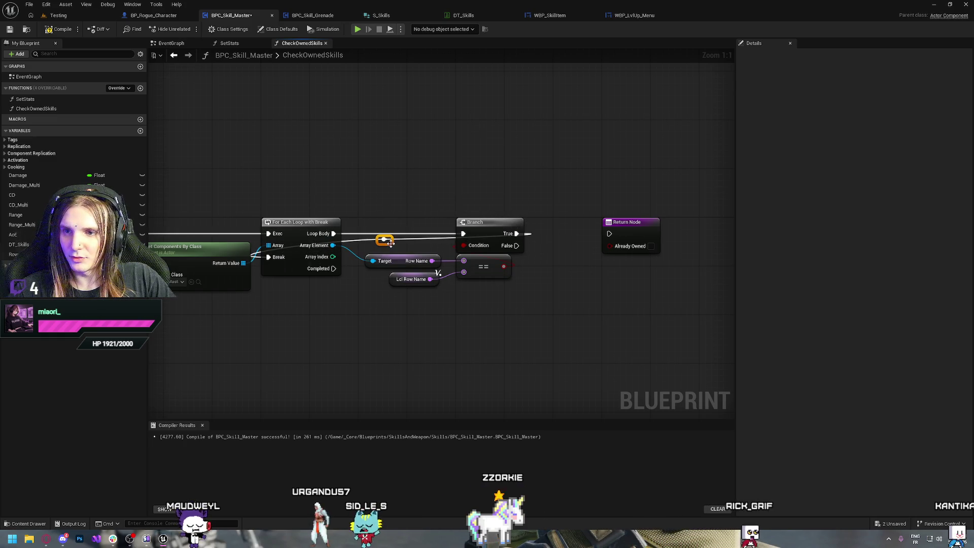
drag(354, 198, 513, 207)
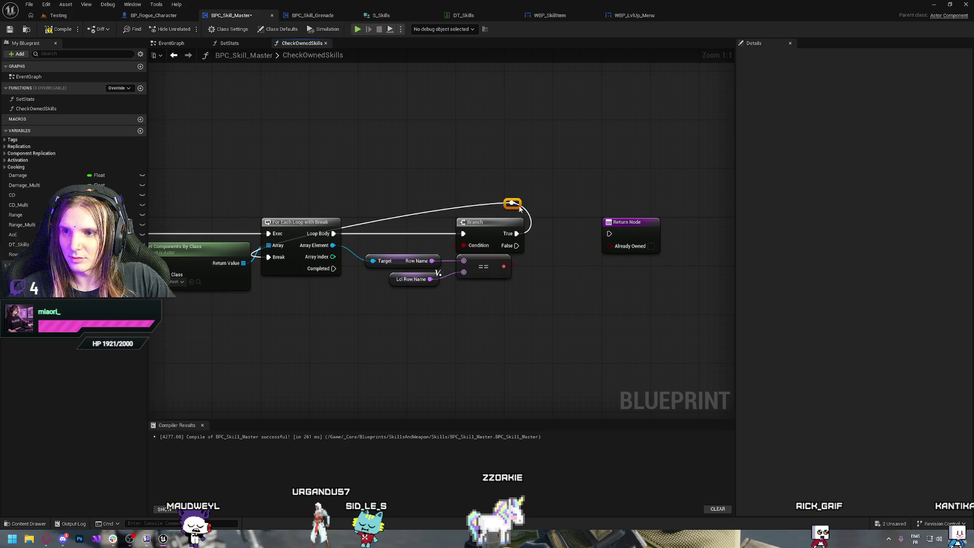
double_click(464, 209)
mouse_move(464, 209)
mouse_down()
mouse_move(384, 200)
mouse_move(262, 217)
mouse_move(284, 205)
mouse_move(272, 211)
mouse_up()
click(588, 253)
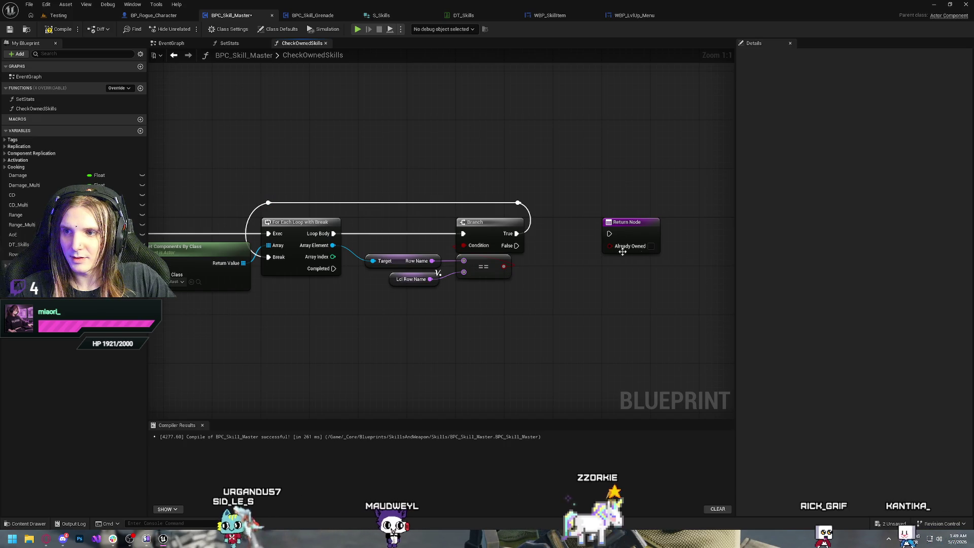
Connect loop Completed to the Return Node and promote the == result to lcl_AlreadyOwned.
drag(622, 252, 464, 361)
mouse_move(333, 268)
mouse_down()
mouse_move(450, 343)
mouse_move(520, 332)
mouse_up()
right_click(504, 267)
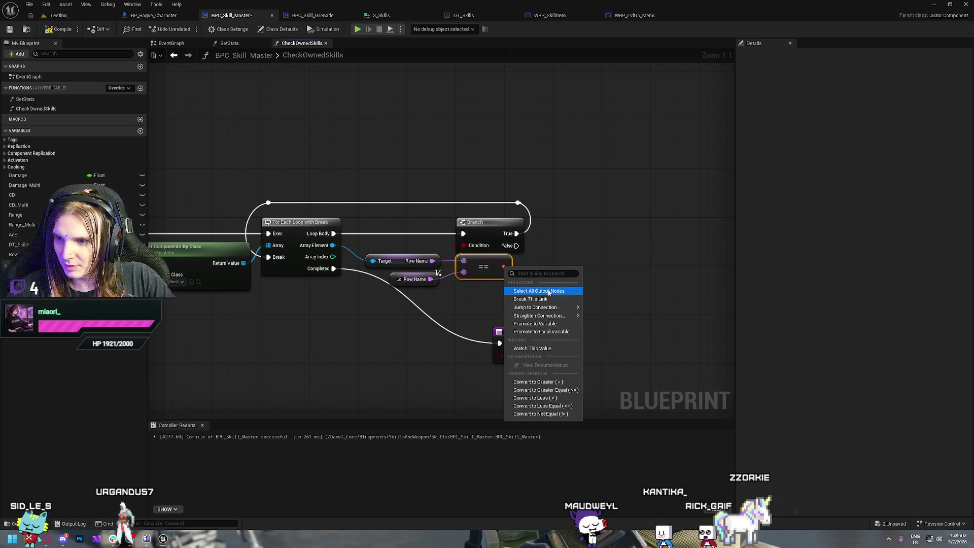
click(541, 331)
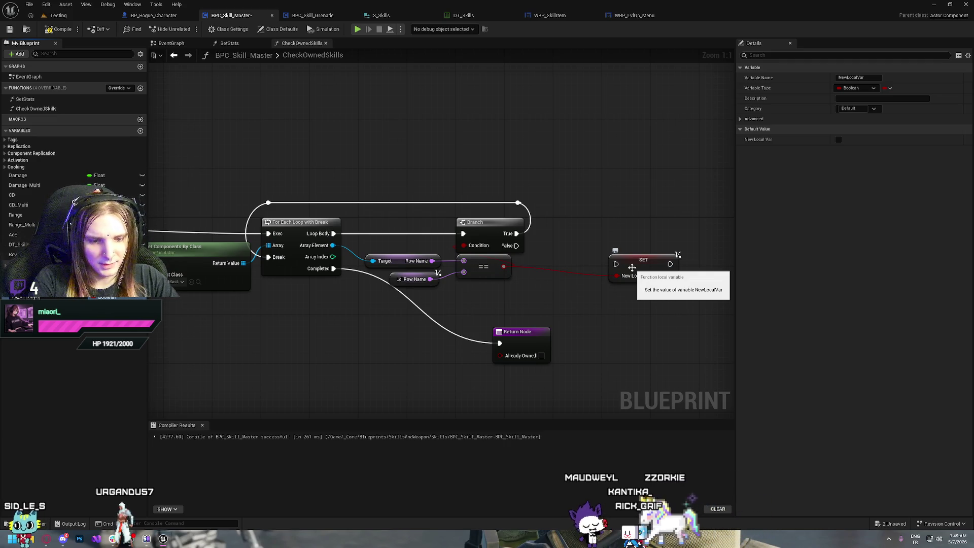
key(Return)
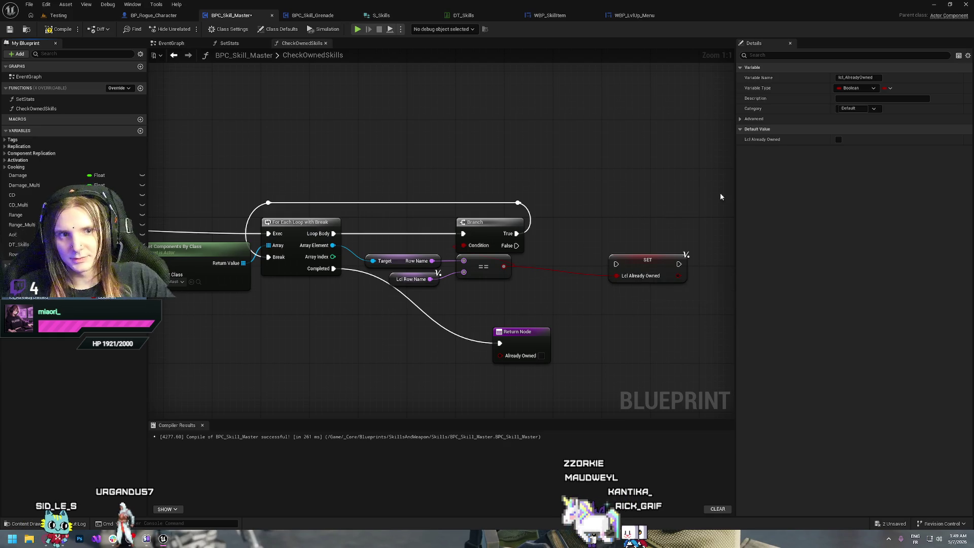
Place the Lcl Already Owned SET before the Branch, wired from the loop and into Condition.
drag(643, 260, 558, 260)
drag(493, 222, 686, 222)
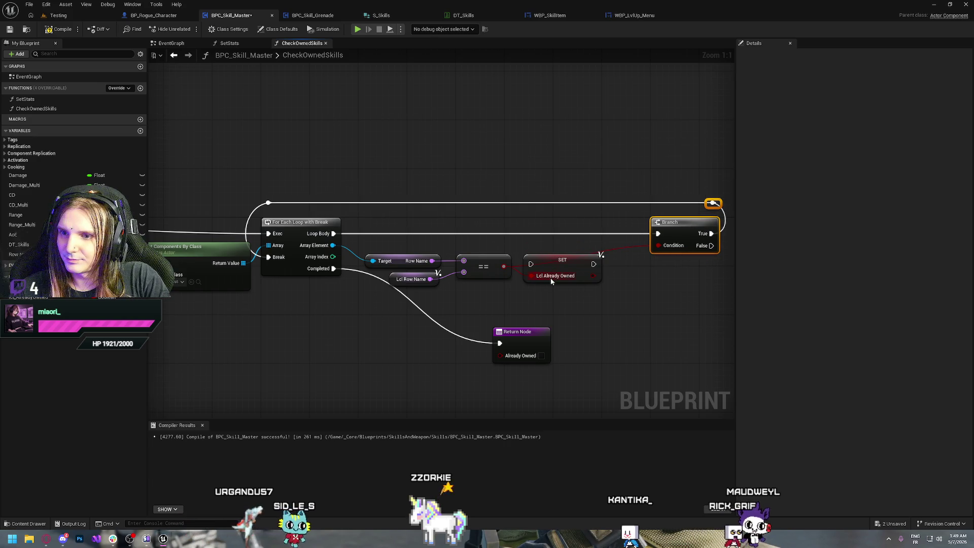
drag(560, 265, 591, 235)
mouse_move(561, 233)
mouse_down()
mouse_move(363, 242)
mouse_move(333, 234)
mouse_up()
mouse_move(517, 289)
mouse_down()
mouse_move(360, 251)
mouse_move(436, 249)
mouse_up()
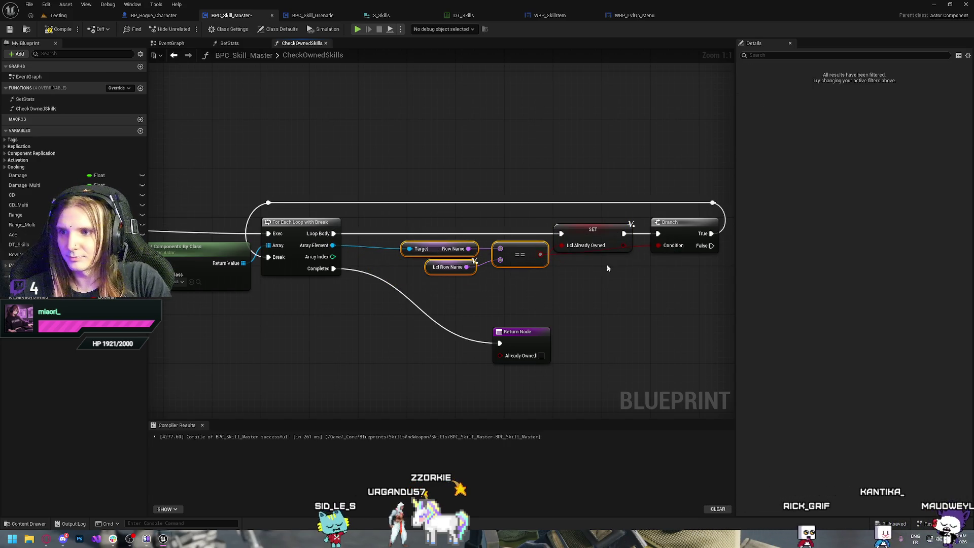
drag(622, 245, 658, 245)
click(650, 291)
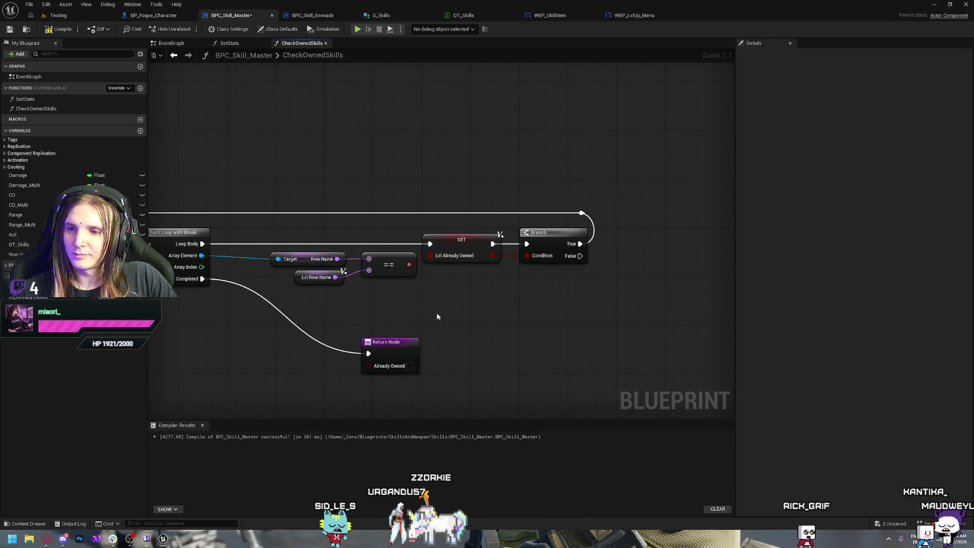
Connect a Lcl Already Owned getter to the Return Node, then compile and save the blueprint.
drag(28, 296, 406, 375)
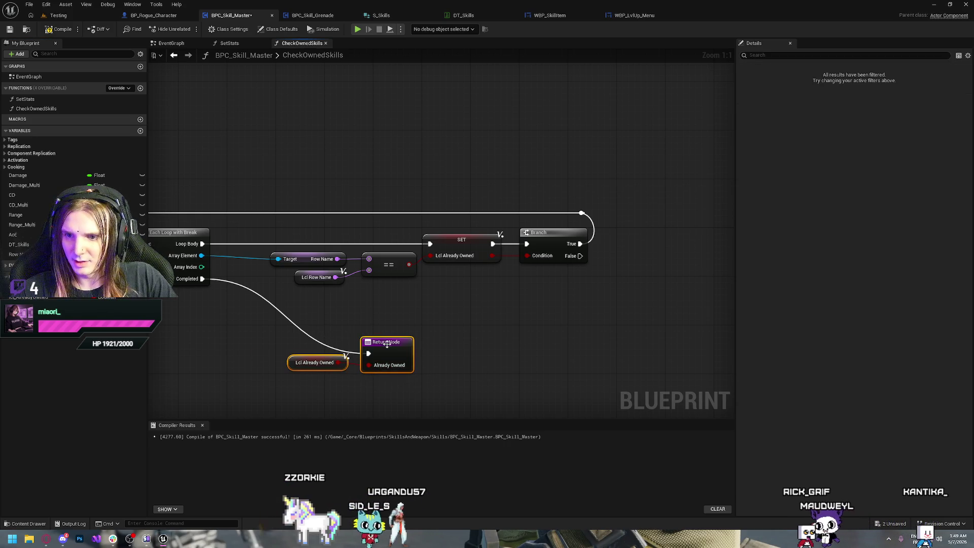
drag(382, 345, 296, 332)
click(345, 202)
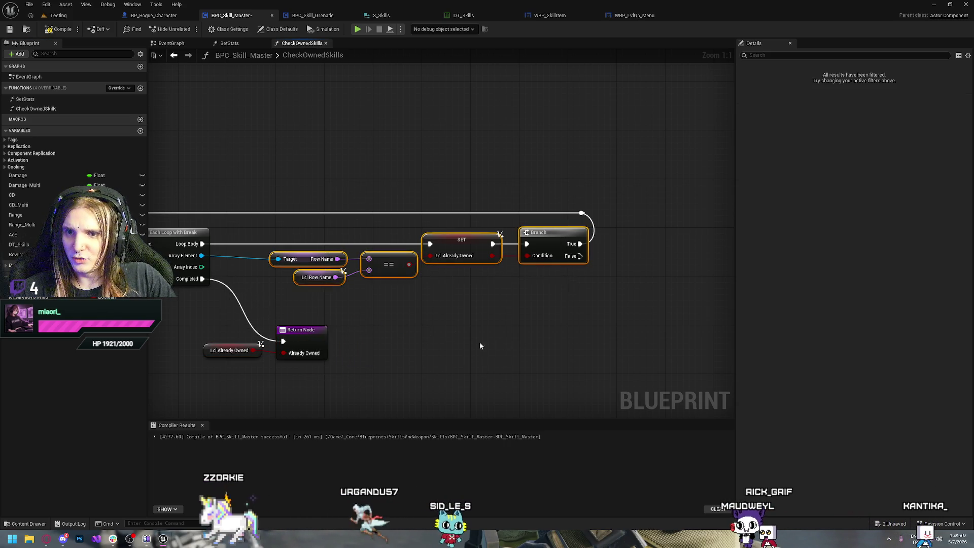
drag(479, 342, 200, 322)
click(572, 310)
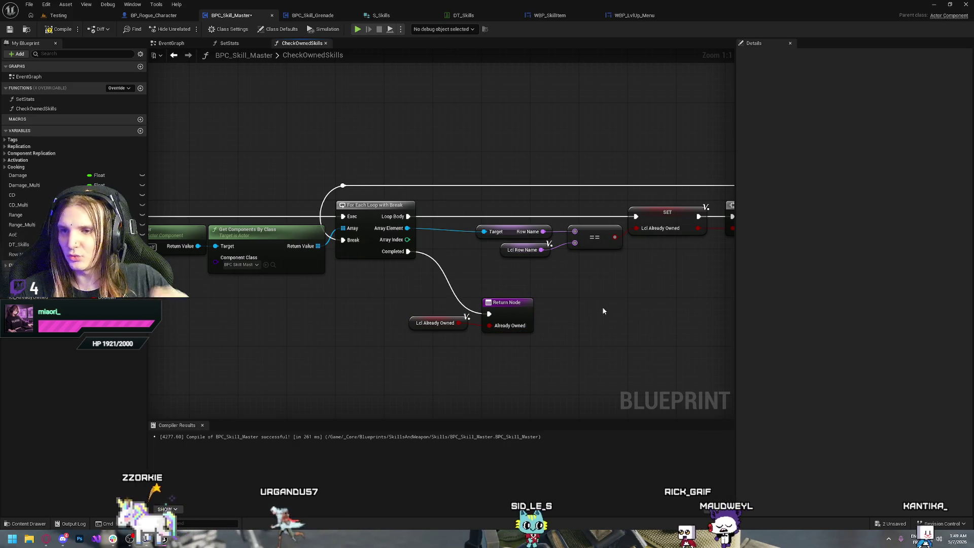
key(ctrl+s)
drag(554, 132, 393, 137)
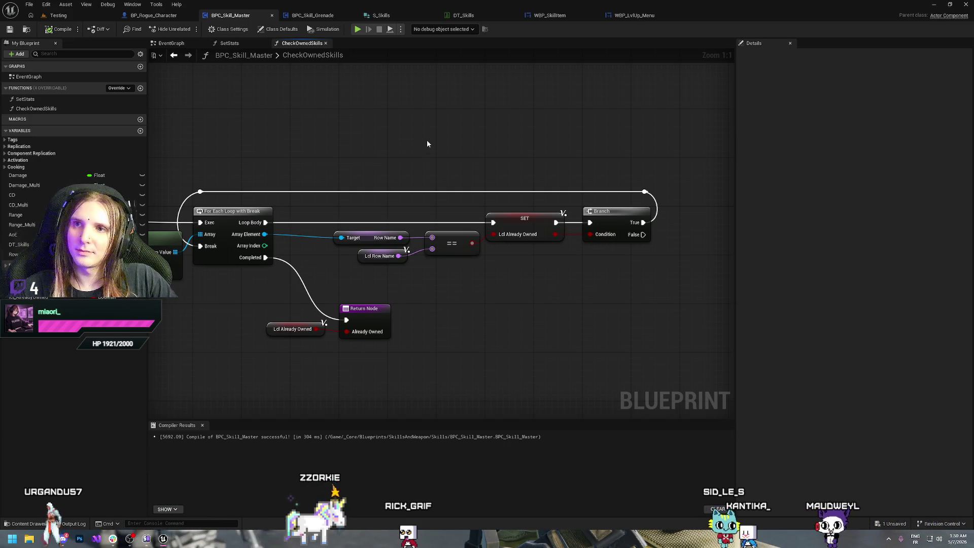
click(550, 16)
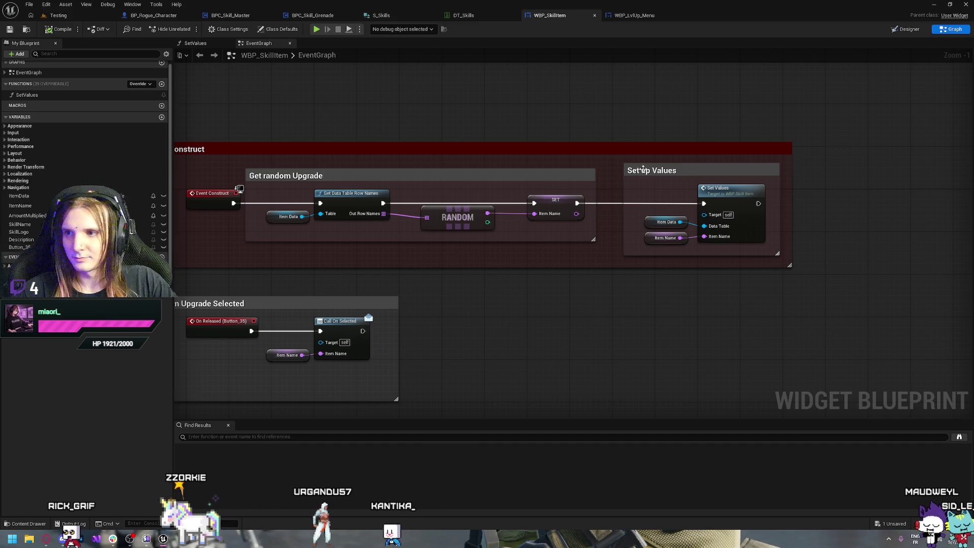
Move the Set up Values group further right and stretch the Construct comment's right edge to enclose it.
drag(766, 187, 716, 189)
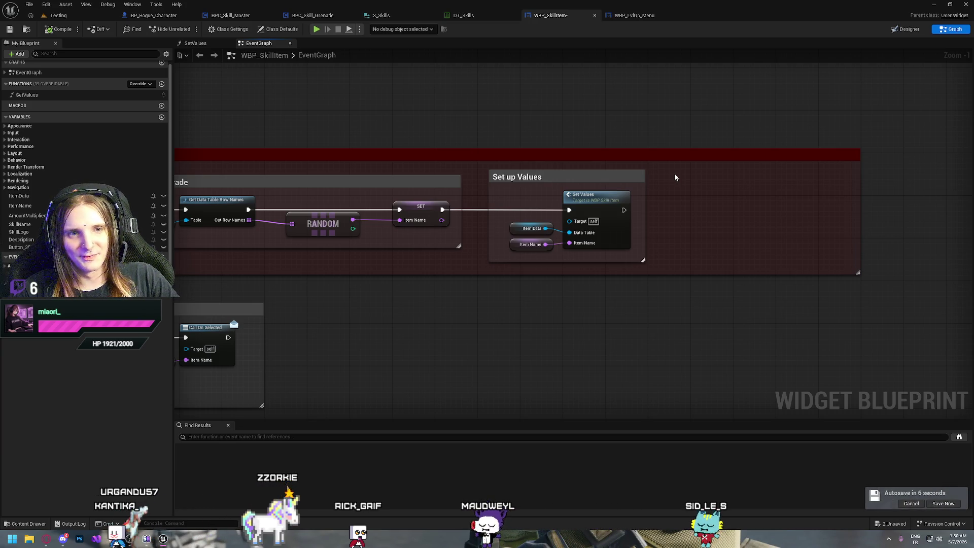
mouse_move(711, 208)
mouse_down()
mouse_move(686, 243)
mouse_move(698, 243)
mouse_move(619, 229)
mouse_move(680, 234)
mouse_up()
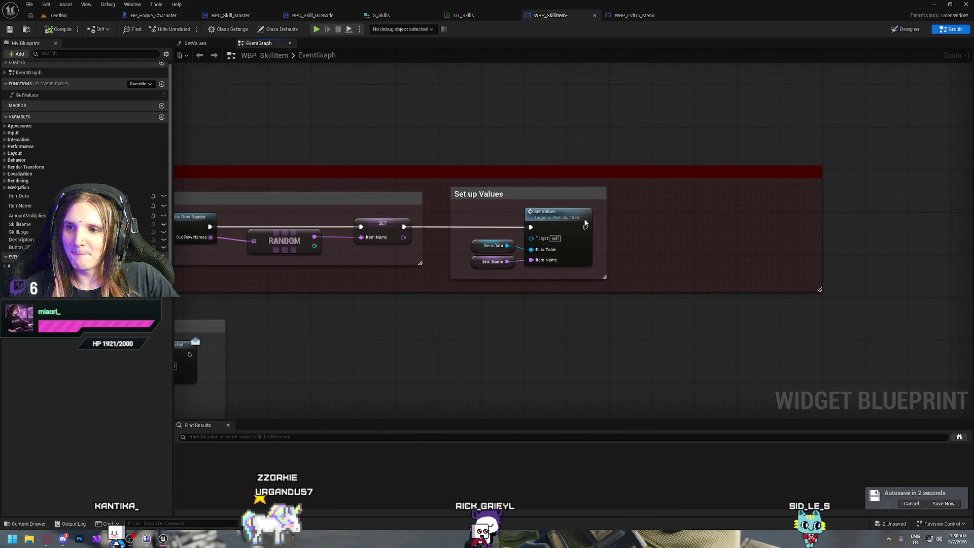
drag(430, 192, 591, 194)
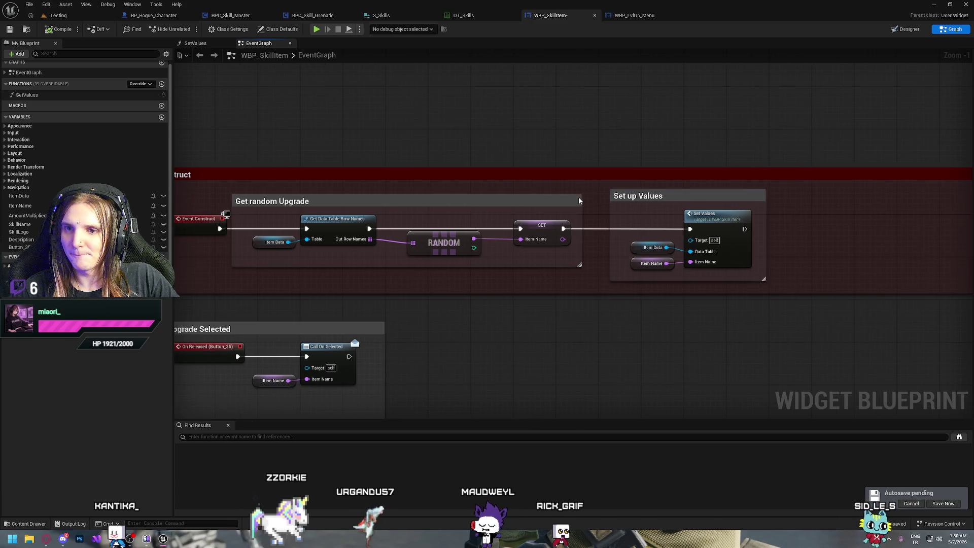
mouse_move(269, 214)
mouse_down()
mouse_move(325, 238)
mouse_move(568, 265)
mouse_up()
click(557, 264)
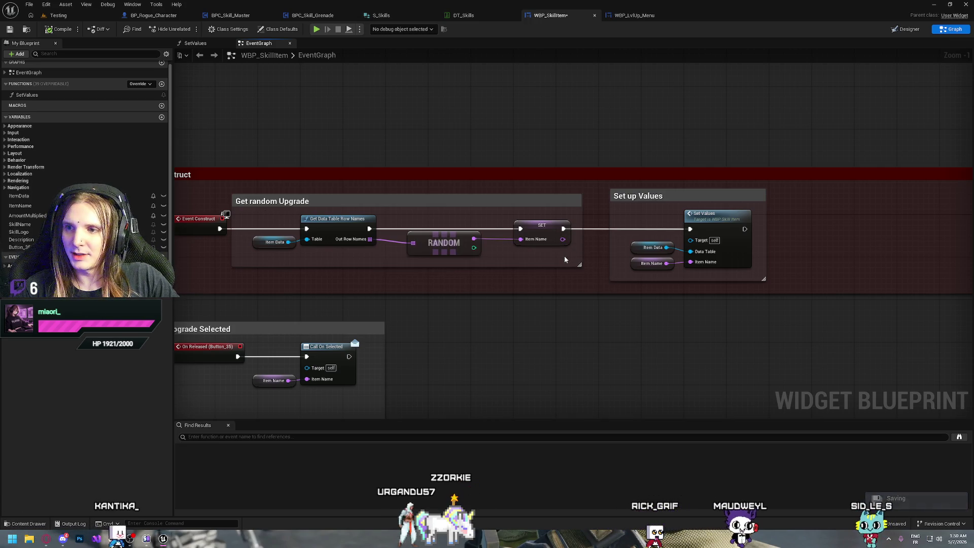
drag(564, 255, 455, 251)
click(581, 193)
drag(581, 206, 818, 213)
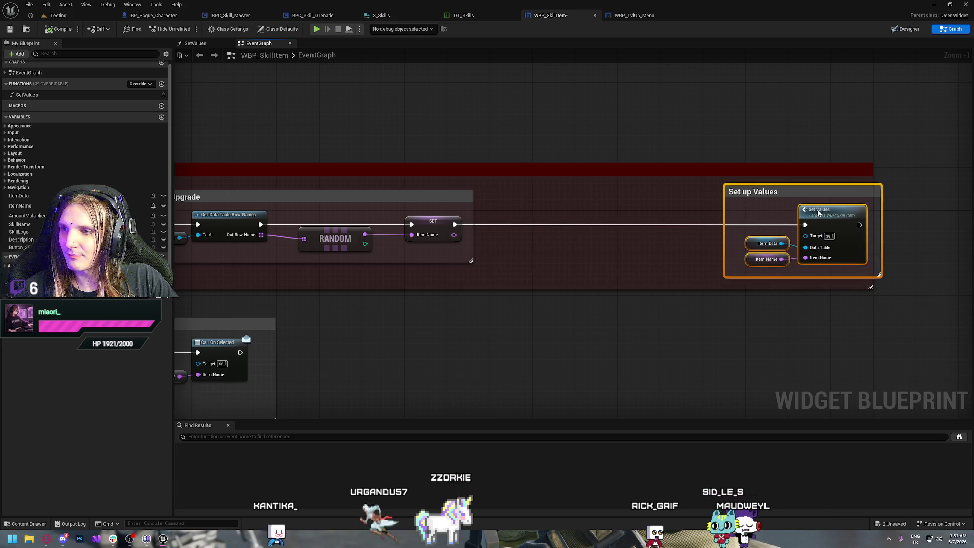
drag(873, 167, 931, 175)
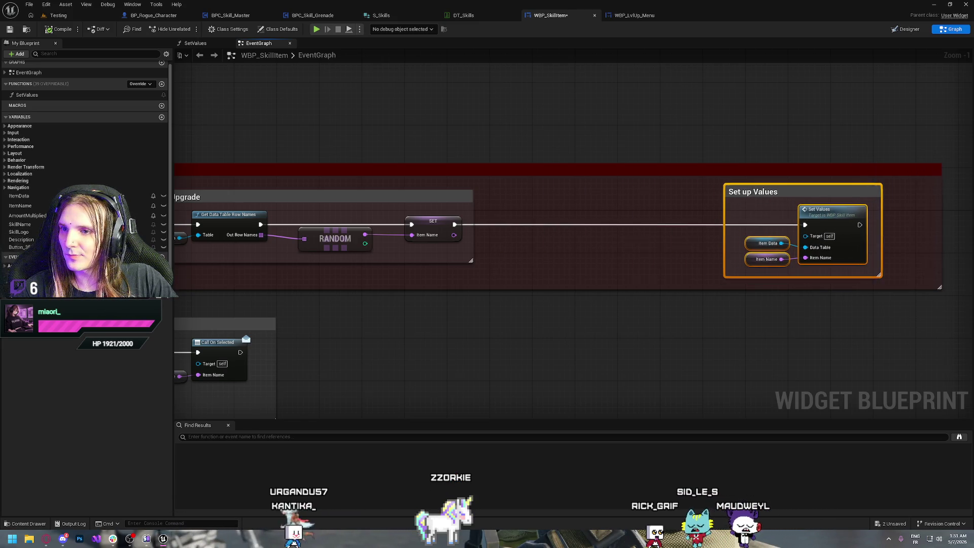
drag(311, 172, 535, 199)
double_click(419, 224)
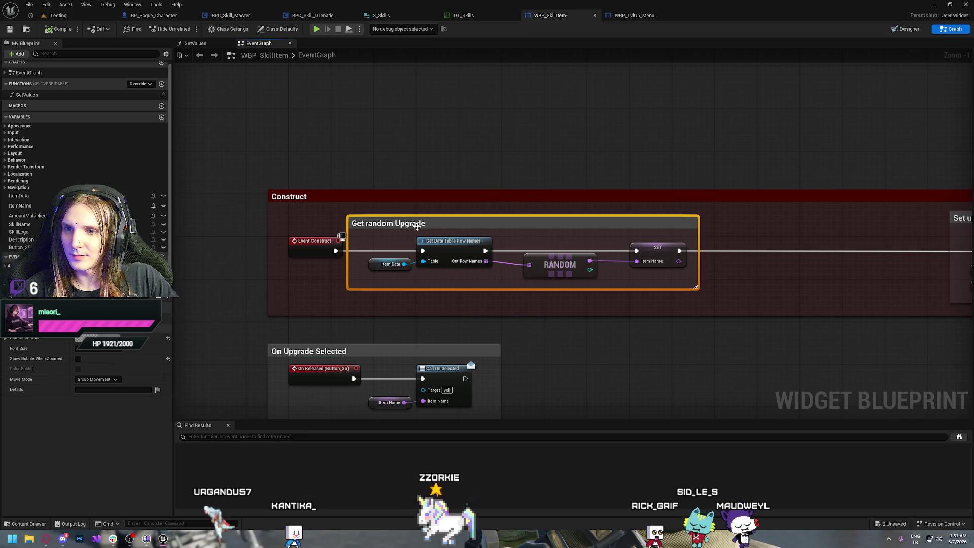
Retitle the Get random Upgrade comment to 'Get random Skill'.
click(420, 223)
key(BackSpace)
key(BackSpace)
key(BackSpace)
text(Skill)
key(Return)
click(400, 155)
drag(523, 138, 456, 145)
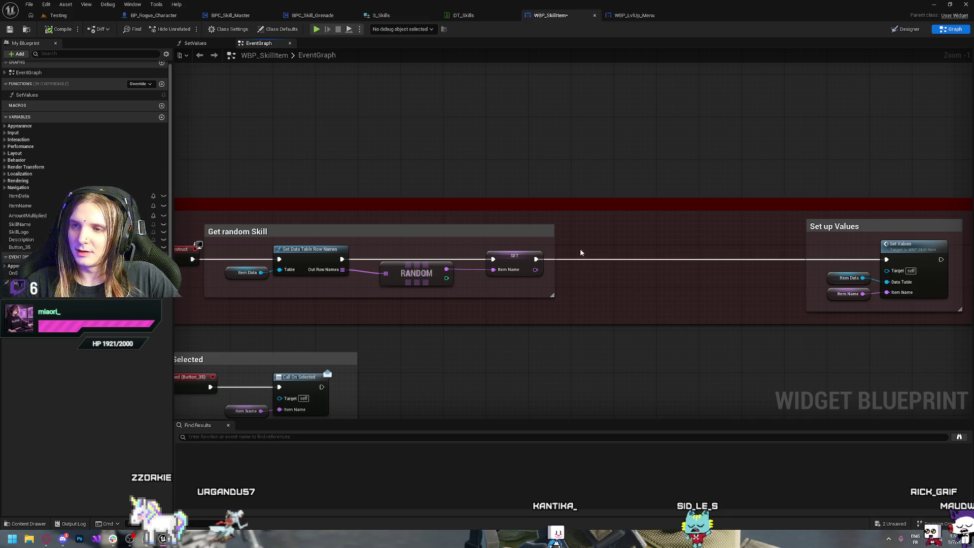
Search the node list for 'get owner', cancel it, and return to BPC_Skill_Master.
right_click(569, 318)
text(get)
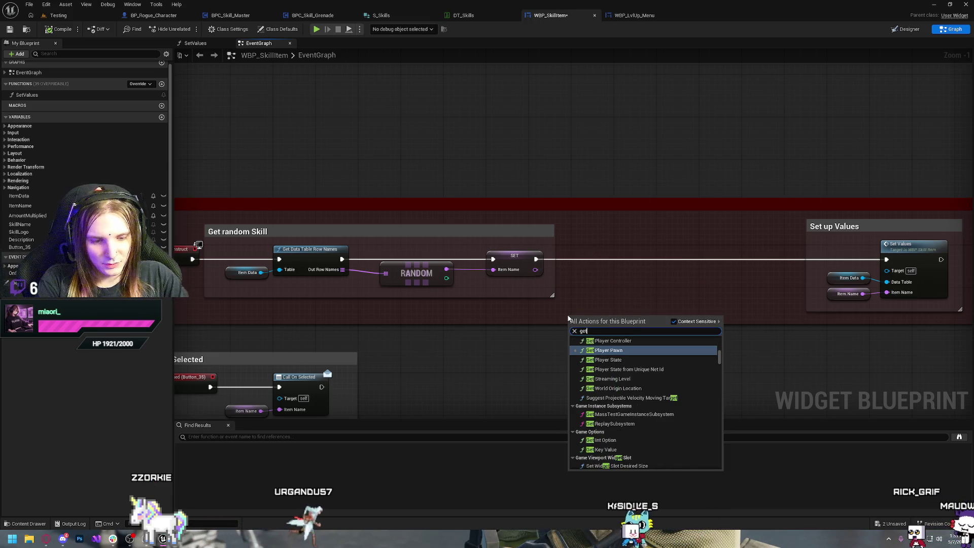
text( own)
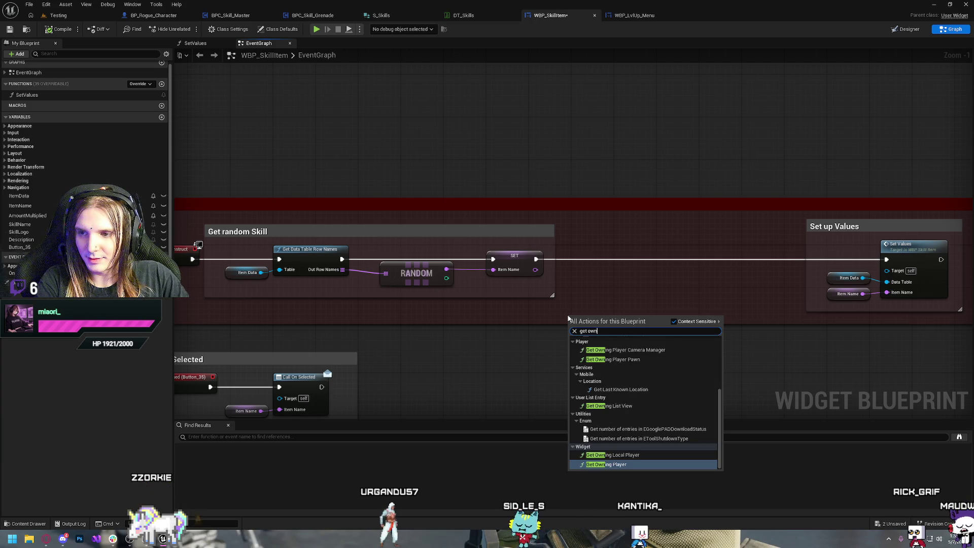
text(er)
key(BackSpace)
key(BackSpace)
key(BackSpace)
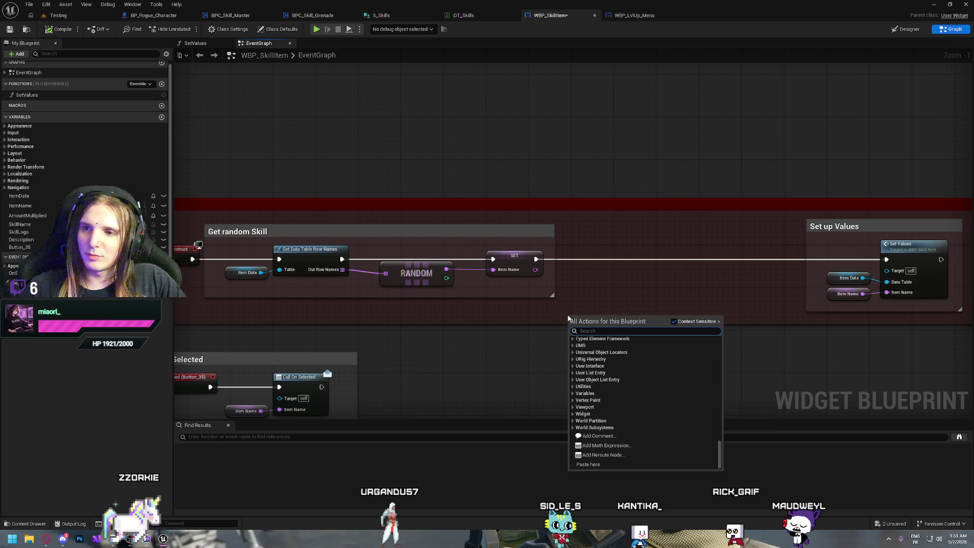
click(519, 127)
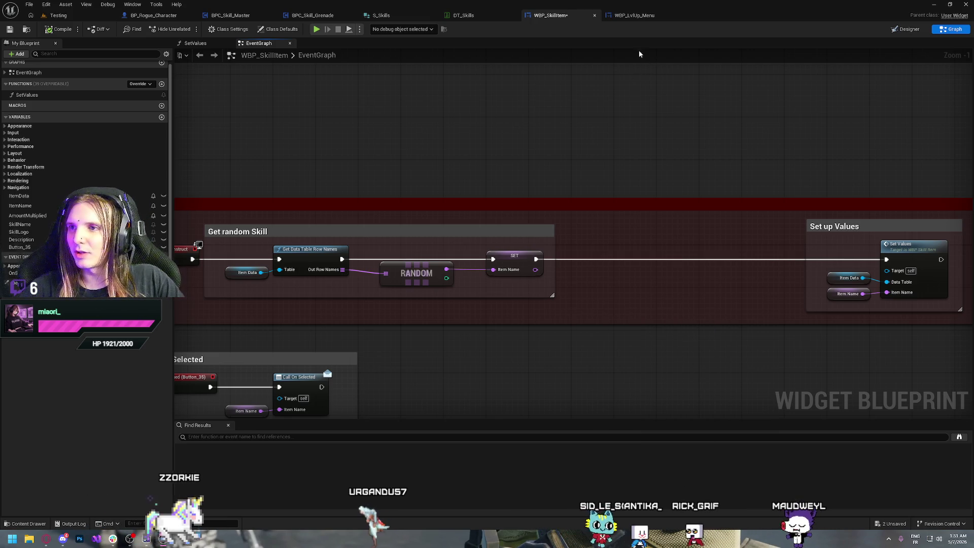
click(246, 17)
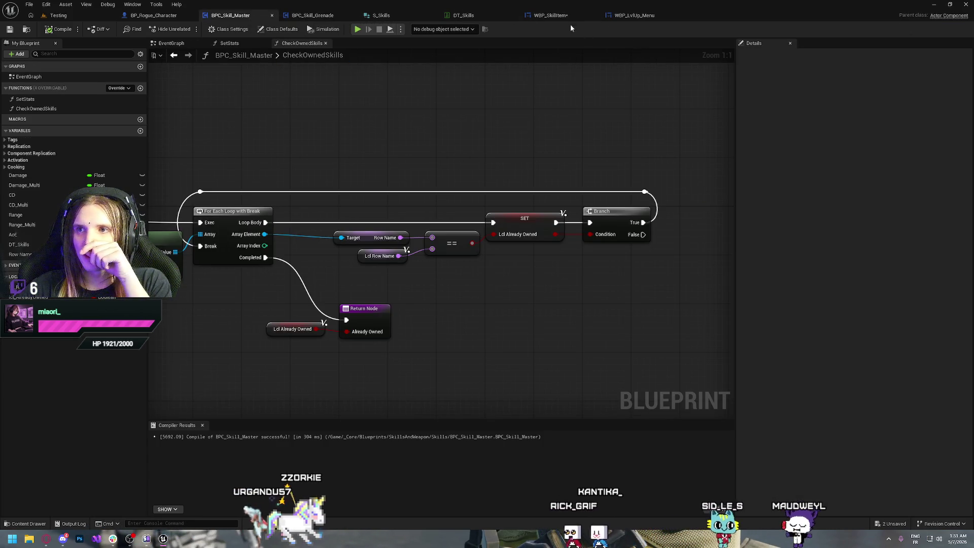
Open the BP_Rogue_HUD blueprint from the _Core/UI folder in the Content Drawer.
click(566, 17)
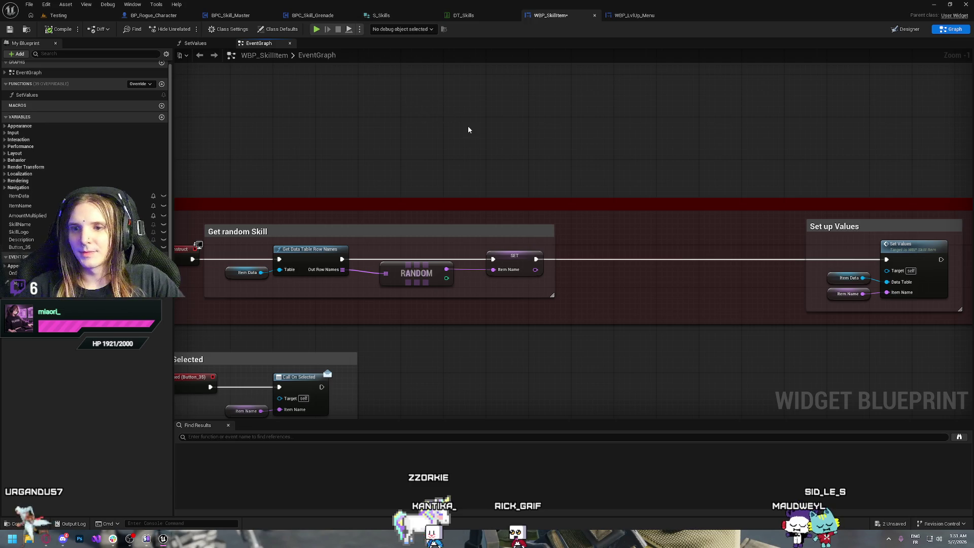
key(ctrl+space)
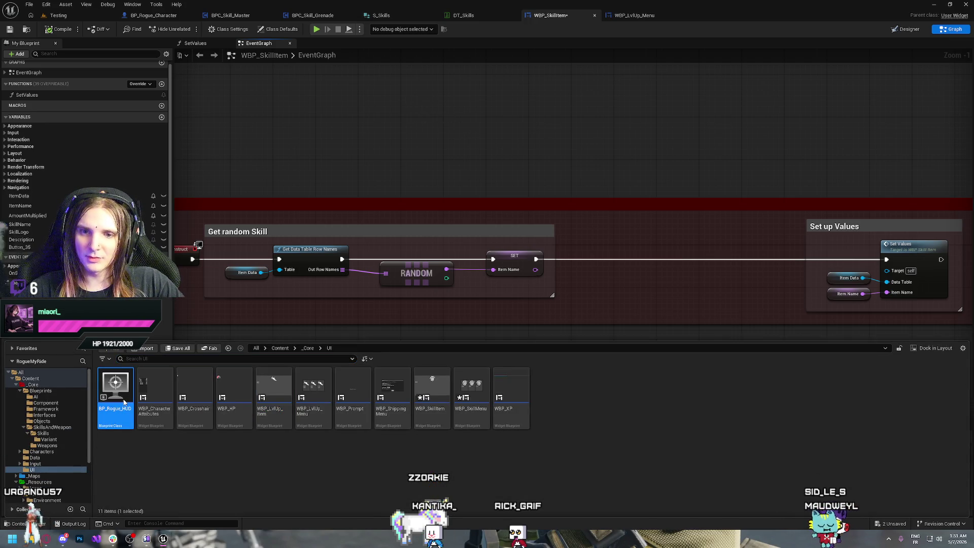
double_click(124, 402)
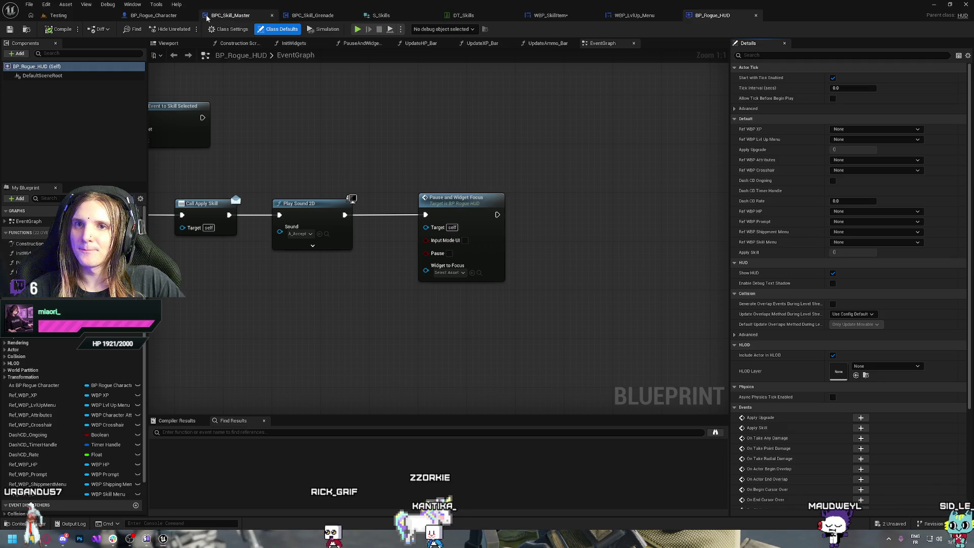
Wrap BP_Rogue_HUD's lower skill-menu node row in a comment titled 'SkillMenu'.
click(564, 16)
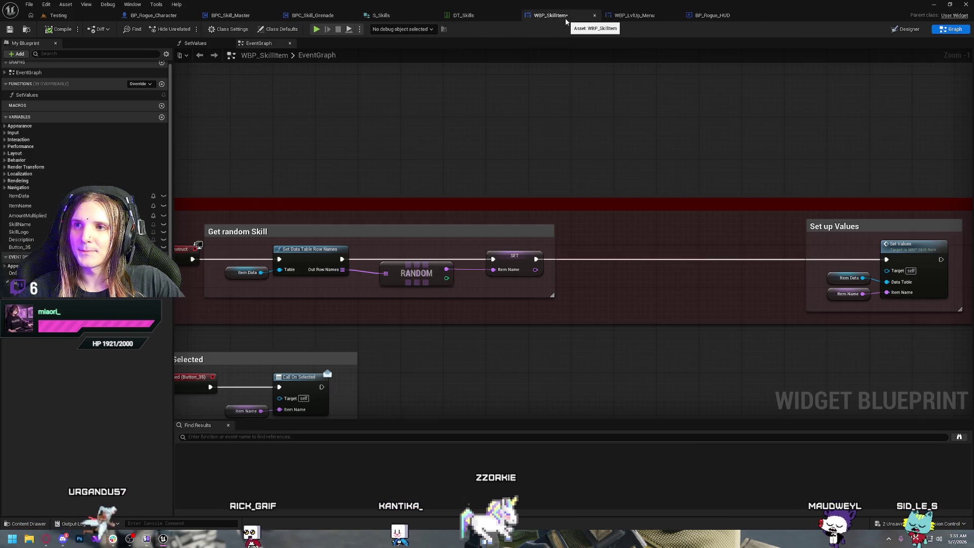
key(ctrl+Tab)
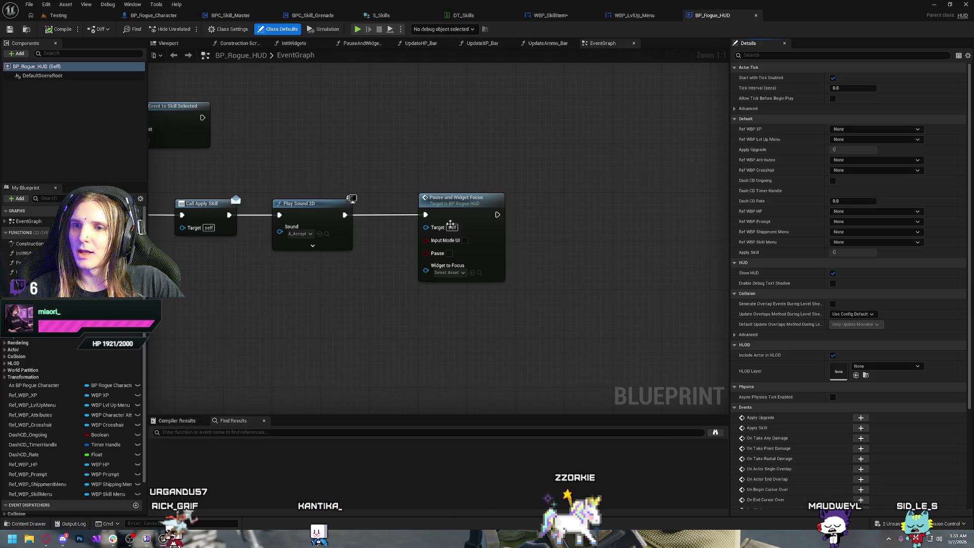
scroll(450, 224, down, 4)
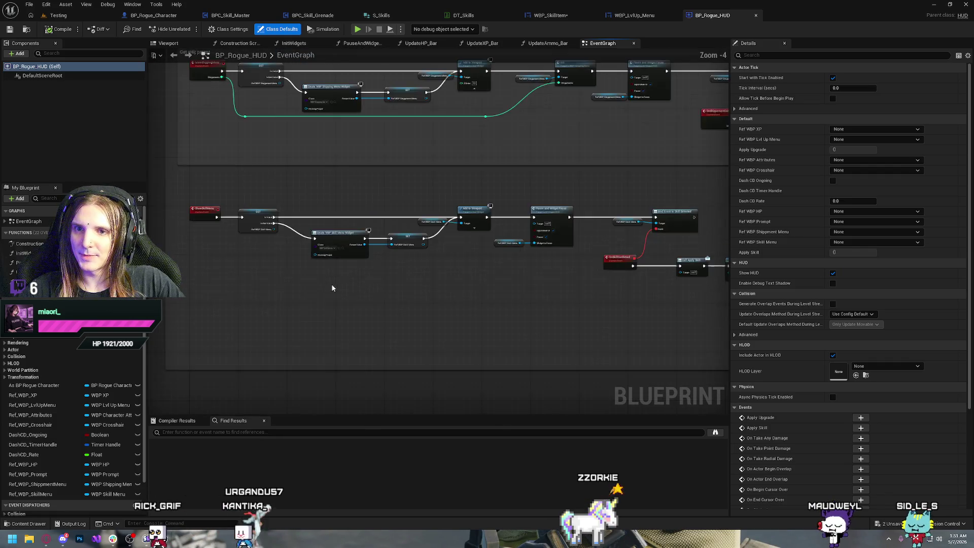
scroll(367, 271, up, 2)
scroll(354, 271, down, 2)
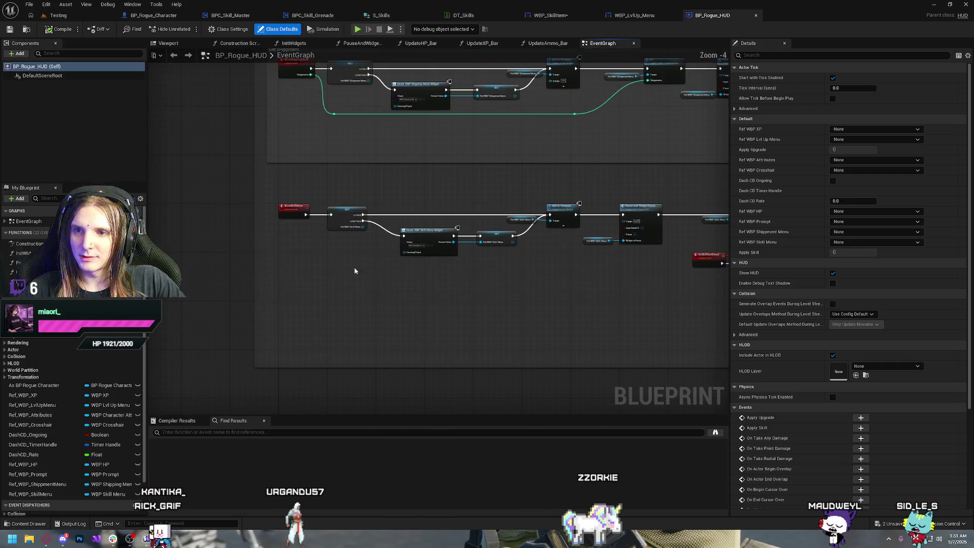
drag(354, 271, 244, 224)
mouse_move(158, 176)
mouse_down()
mouse_move(710, 286)
mouse_move(577, 290)
mouse_up()
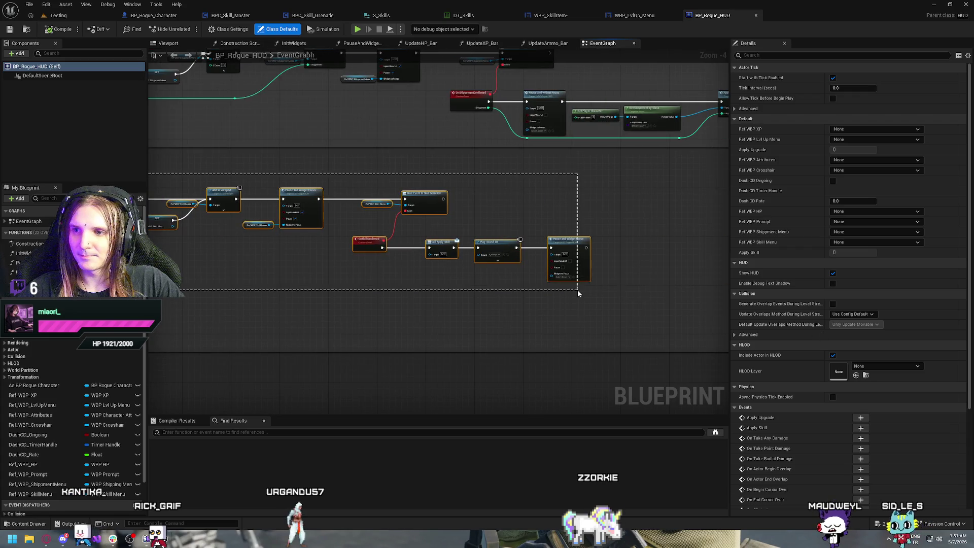
key(c)
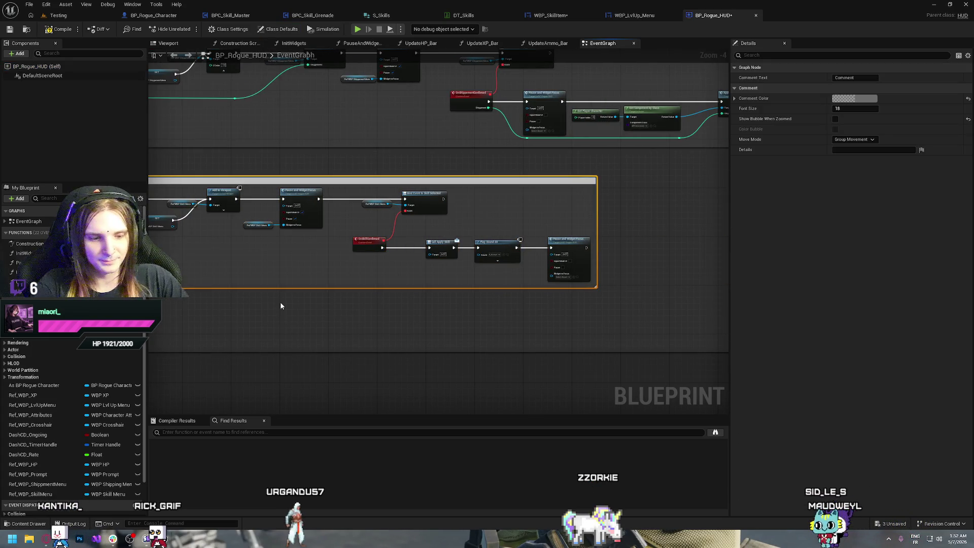
text(SkillMenu)
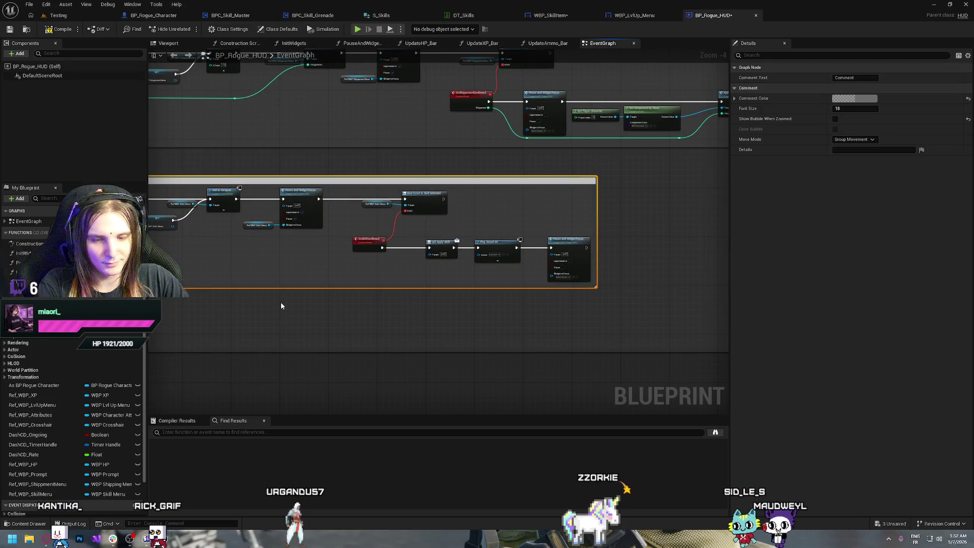
key(Return)
mouse_move(273, 268)
mouse_down()
mouse_move(480, 284)
mouse_move(458, 275)
mouse_move(352, 322)
mouse_up()
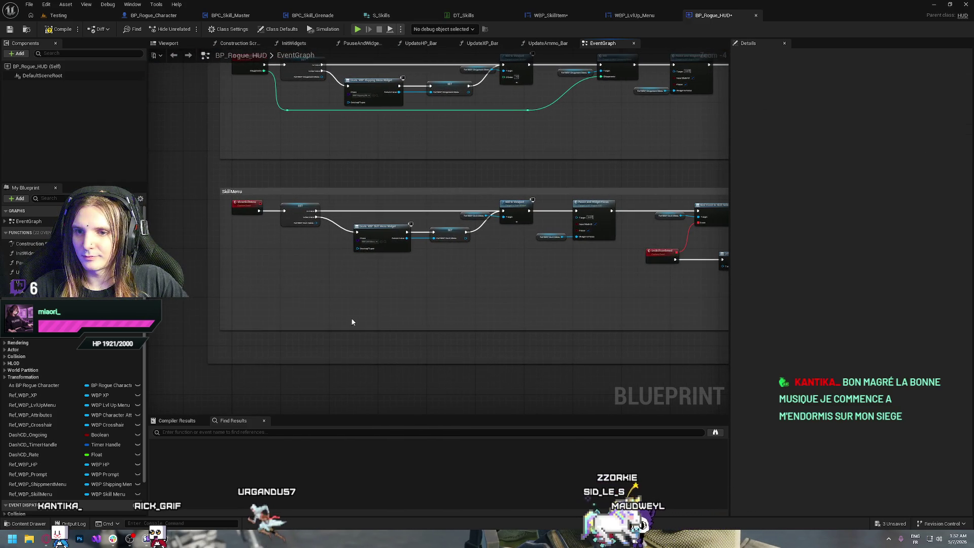
Add a custom event node below SkillMenu, then delete it again.
right_click(235, 283)
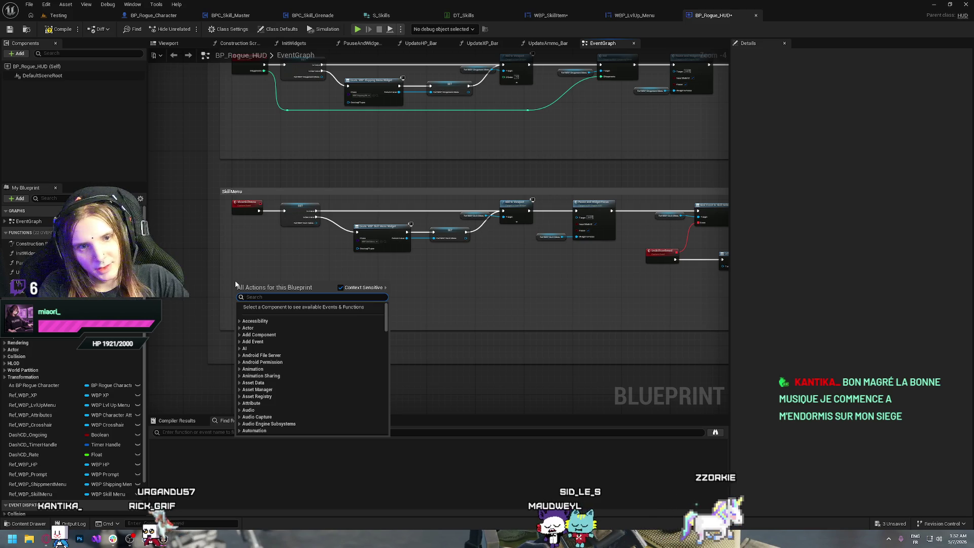
text(custom)
key(Return)
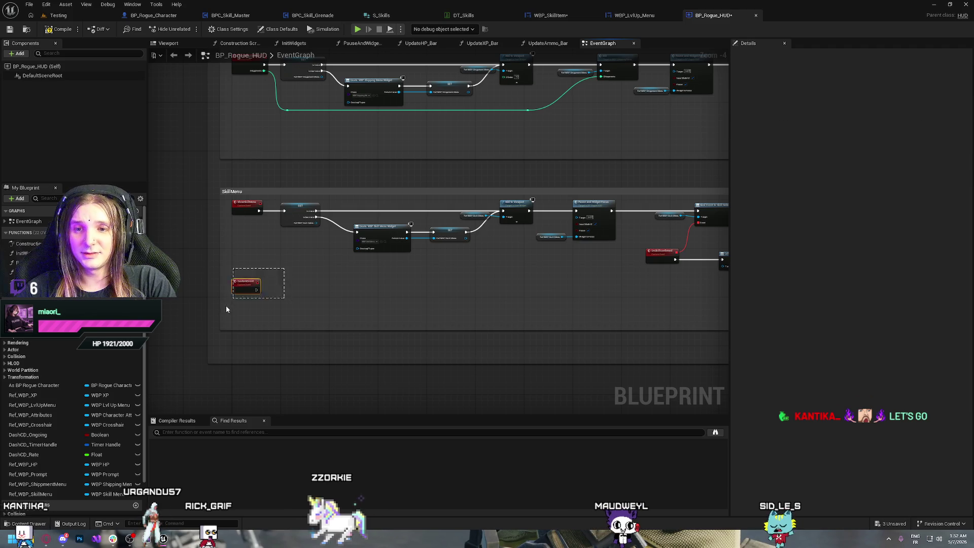
key(Delete)
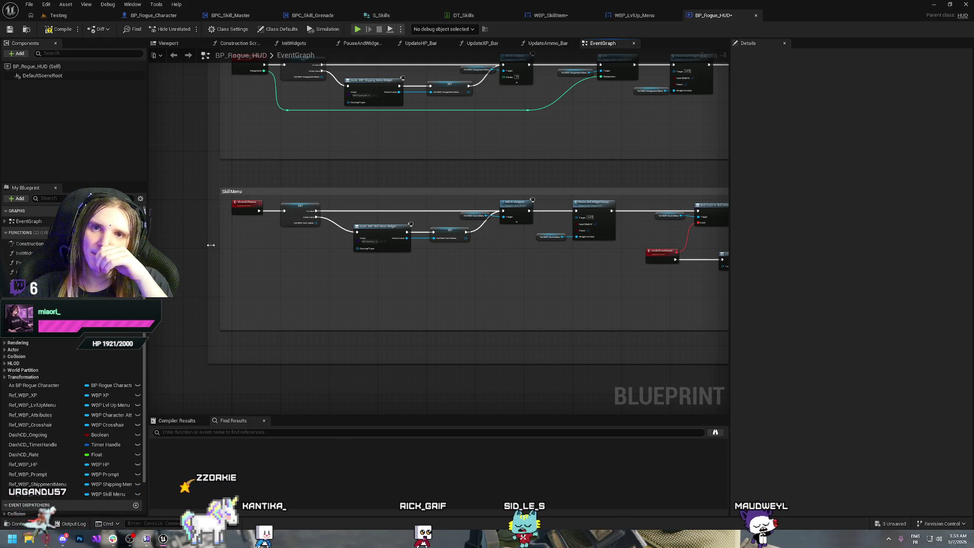
Create a new function in the BP_Rogue_HUD blueprint.
right_click(235, 277)
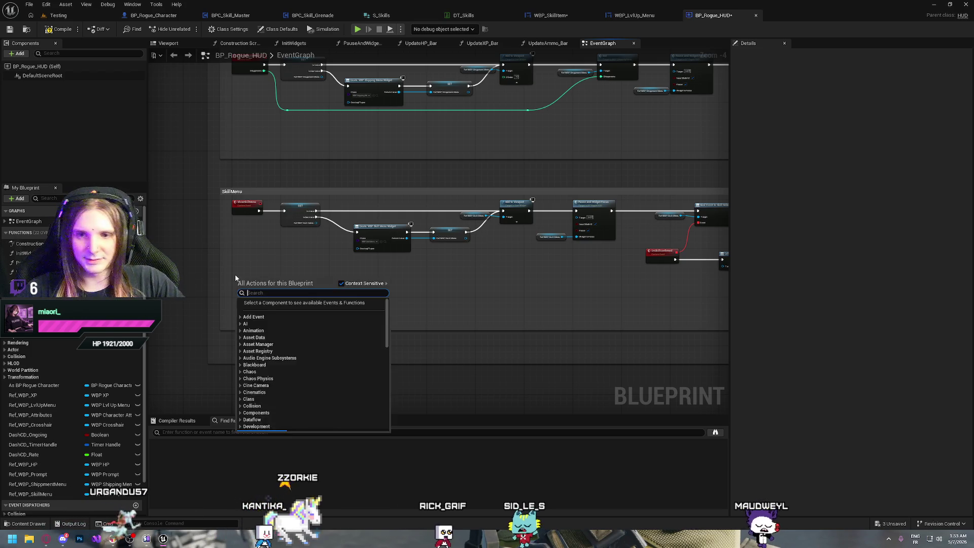
click(255, 249)
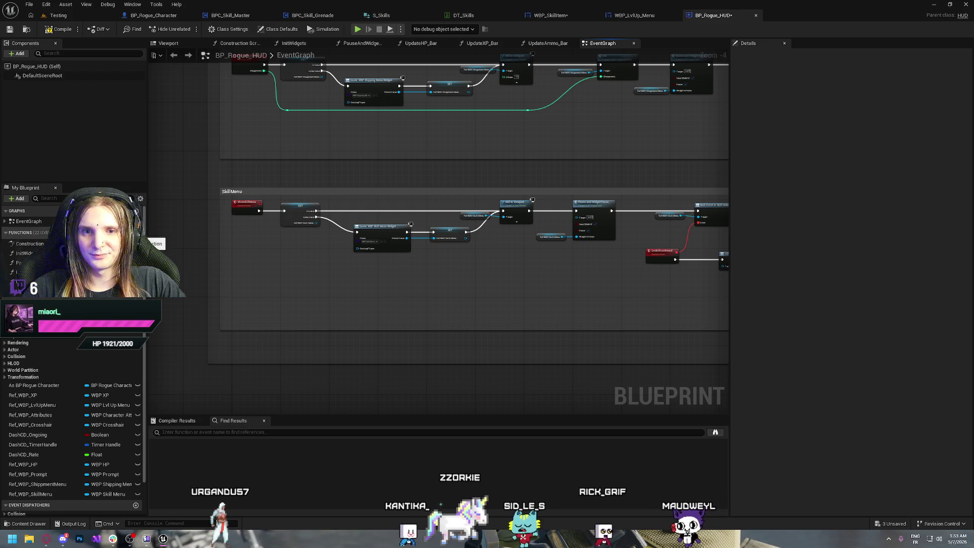
click(136, 232)
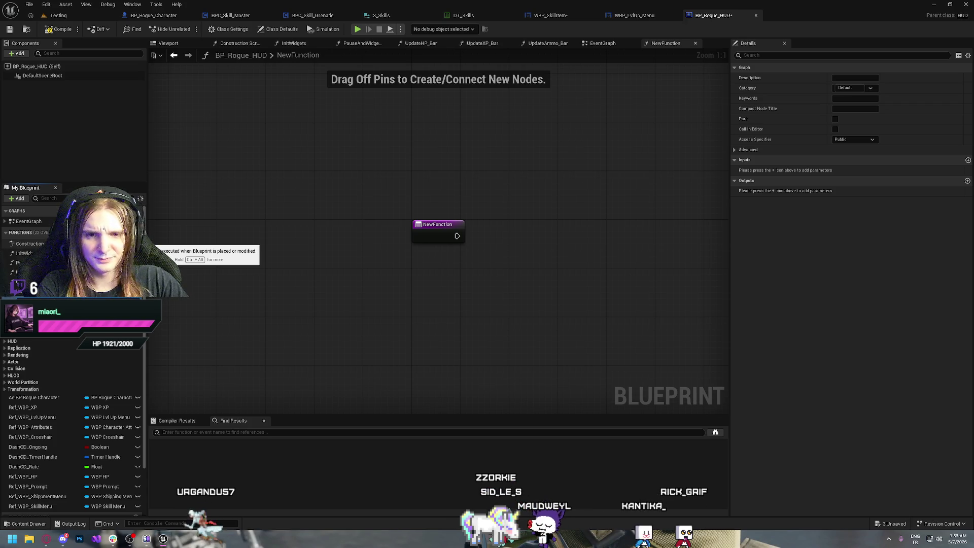
Name the function CheckSkillOwned and add a Boolean output named AlreadyOwned.
key(Return)
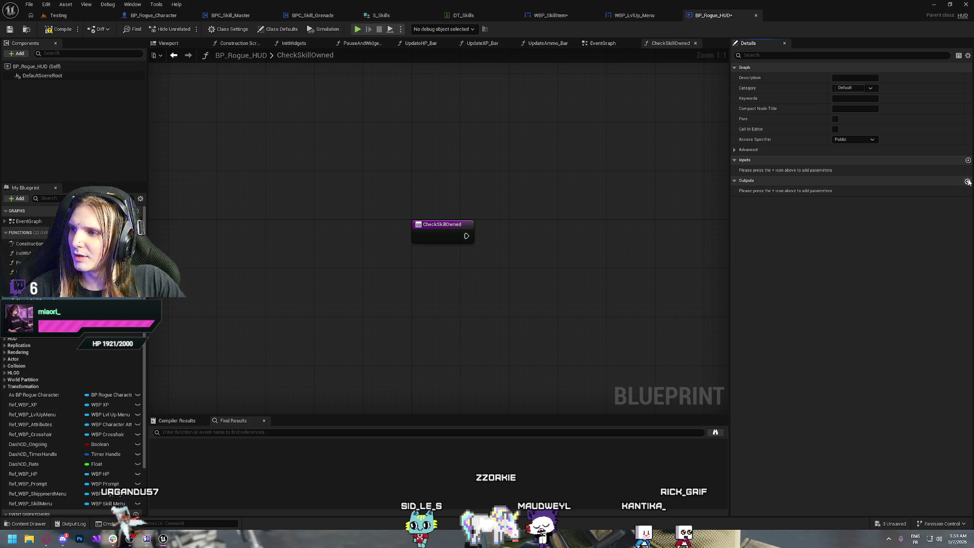
click(967, 181)
click(760, 191)
text(Alread)
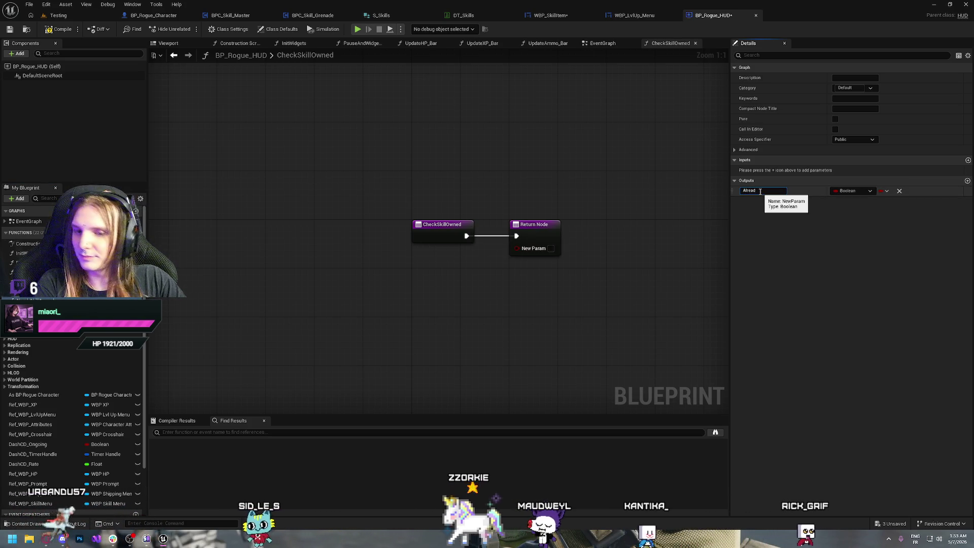
text(yOwned)
key(Return)
Shift the Return Node right and place an As BP Rogue Character getter in the graph.
mouse_move(549, 226)
mouse_down()
mouse_move(656, 218)
mouse_move(693, 227)
mouse_up()
click(622, 190)
drag(623, 190, 385, 199)
drag(450, 234, 548, 235)
click(495, 189)
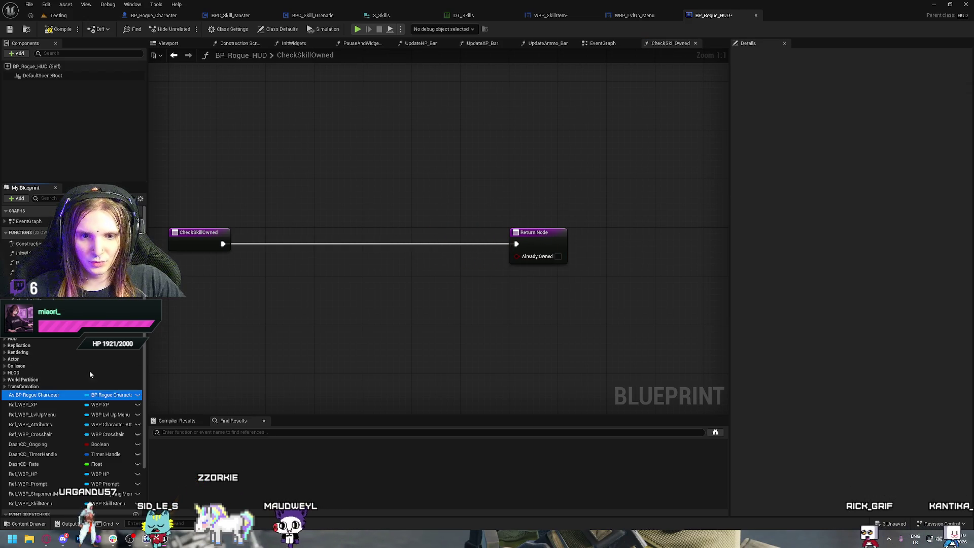
drag(35, 395, 313, 207)
click(355, 206)
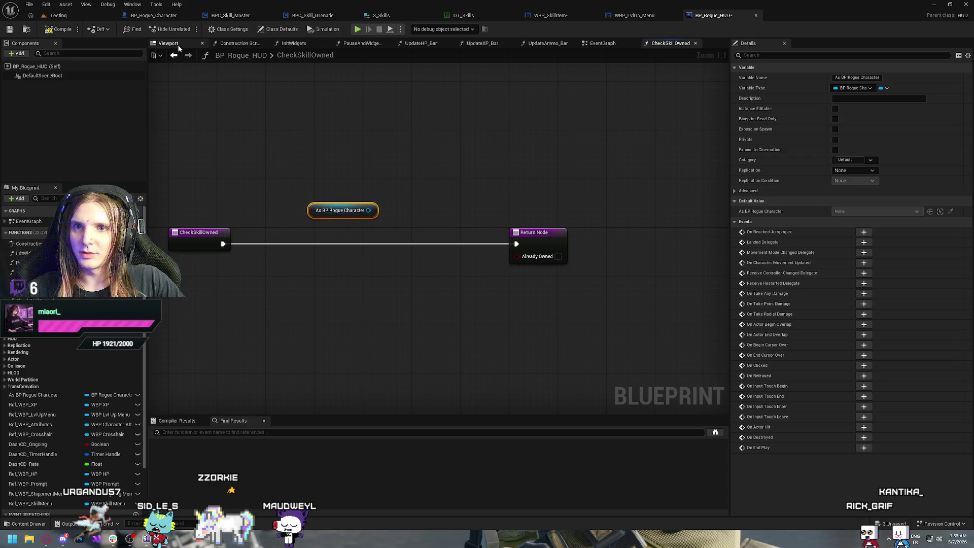
click(250, 45)
click(181, 44)
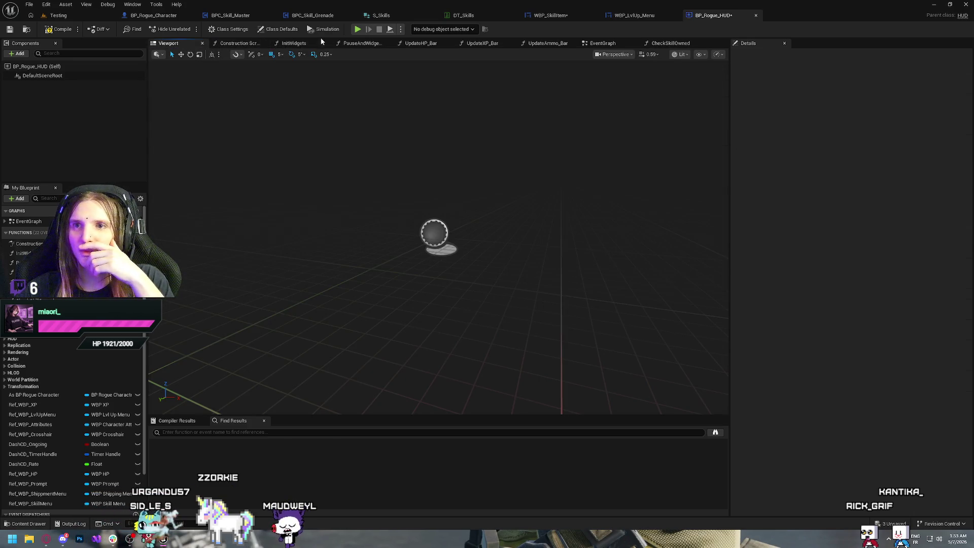
click(622, 43)
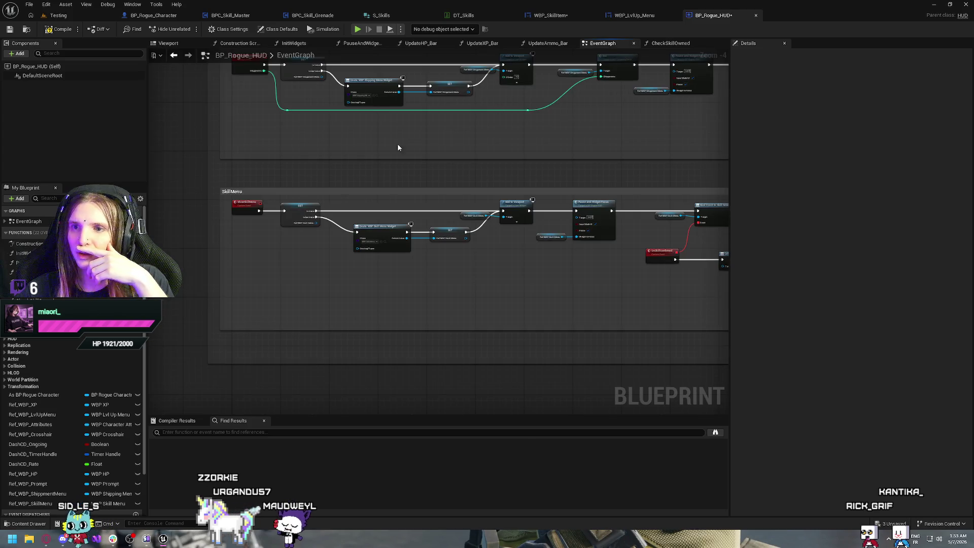
scroll(398, 144, down, 3)
mouse_move(413, 247)
mouse_down()
mouse_move(414, 386)
mouse_move(416, 378)
mouse_up()
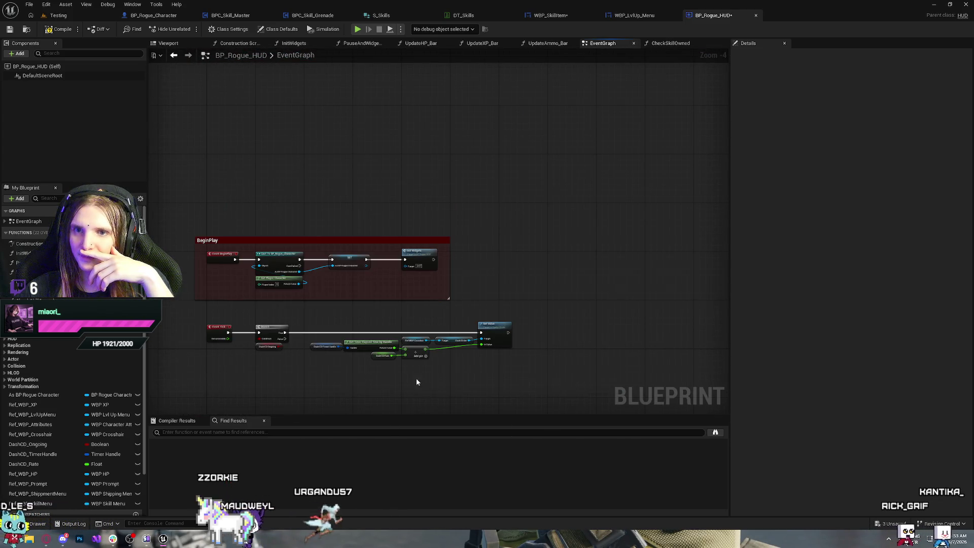
scroll(330, 294, up, 2)
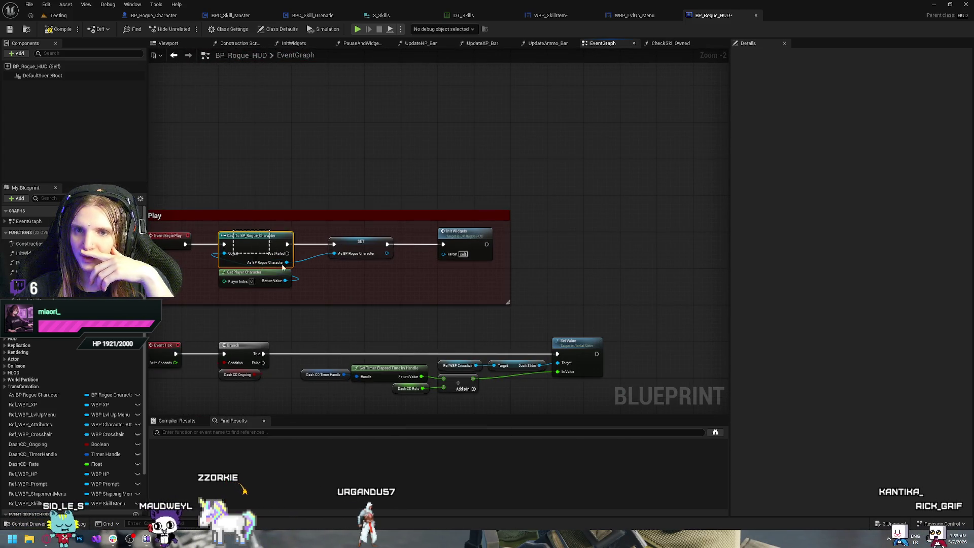
scroll(368, 293, down, 2)
click(659, 15)
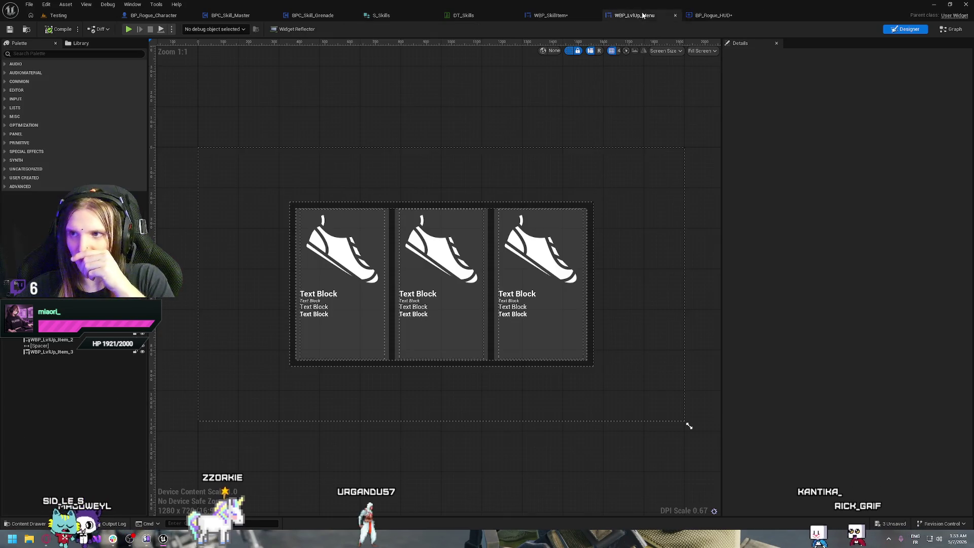
click(698, 15)
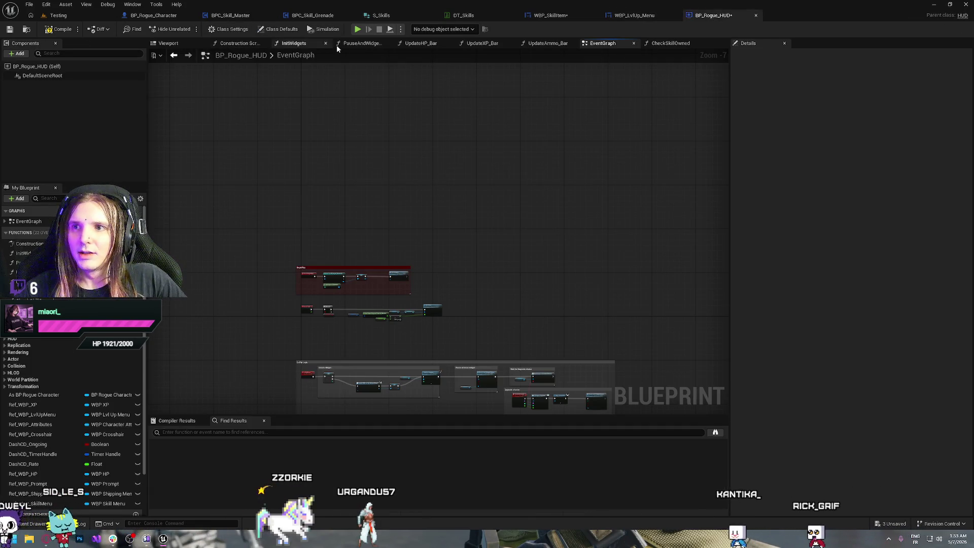
click(674, 43)
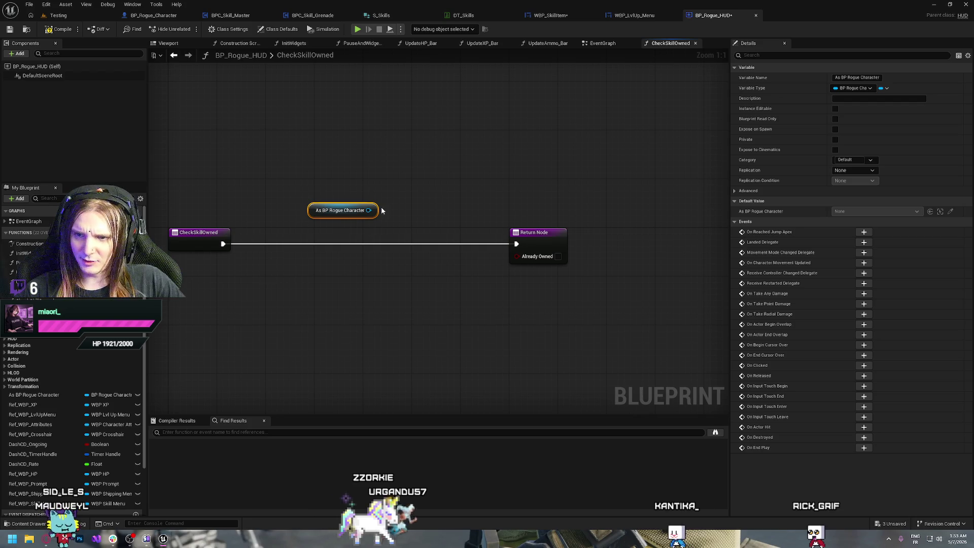
Drop the As BP Rogue Character getter below the execution wire and move to BP_Rogue_Character.
drag(312, 212, 281, 297)
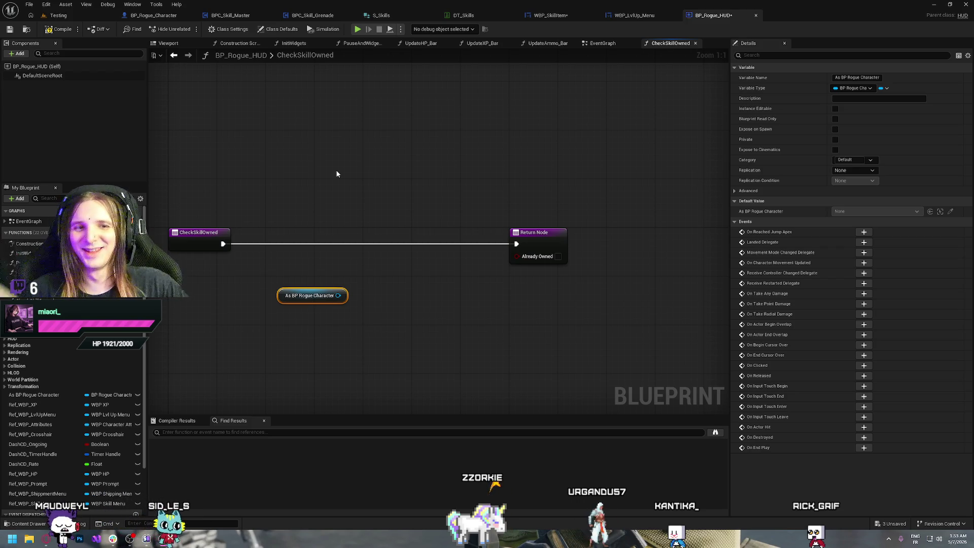
drag(331, 207, 335, 205)
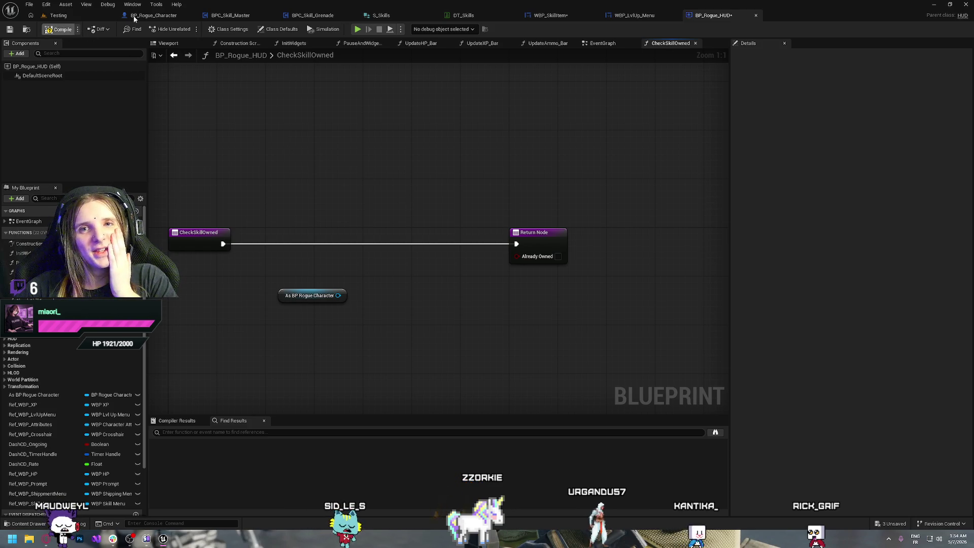
click(180, 15)
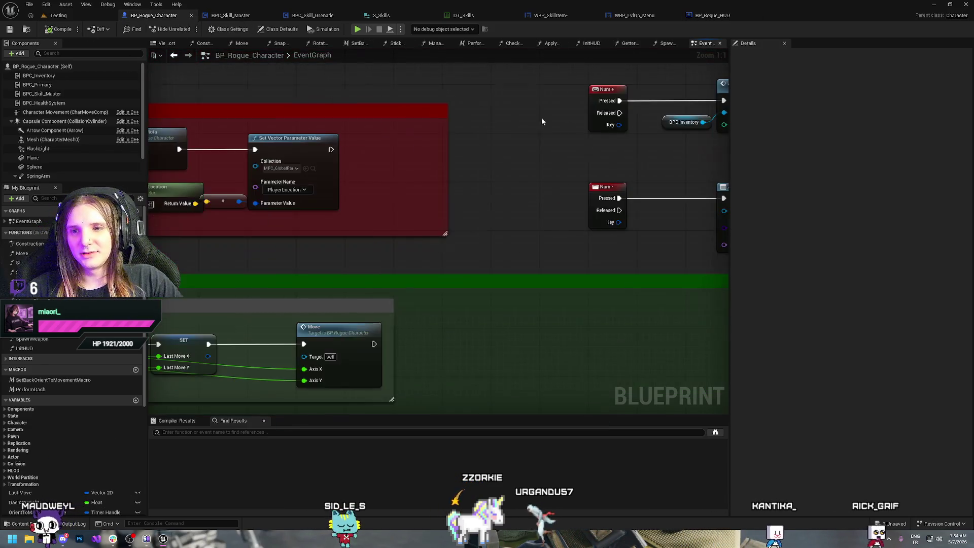
Survey the character's comment groups and extend the UI & Interact comment downward.
scroll(541, 122, down, 5)
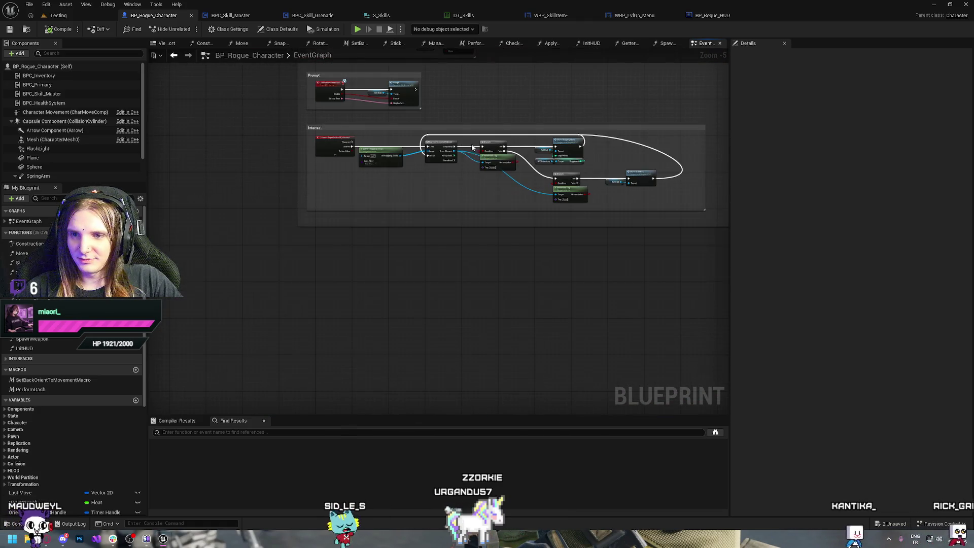
drag(389, 187, 356, 361)
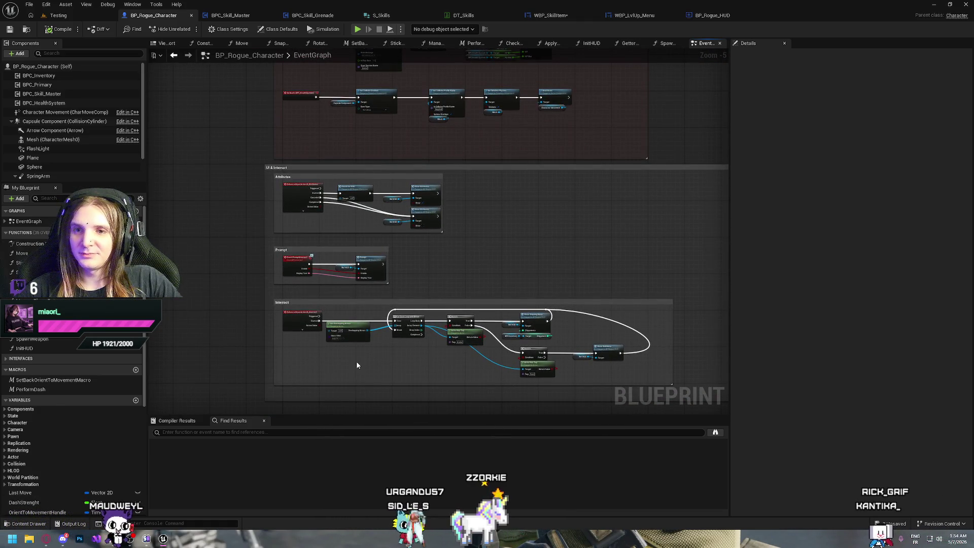
mouse_move(403, 78)
mouse_down()
mouse_move(383, 304)
mouse_move(343, 387)
mouse_up()
drag(278, 224, 307, 337)
mouse_move(388, 362)
mouse_down()
mouse_move(400, 237)
mouse_move(396, 132)
mouse_up()
mouse_move(360, 491)
mouse_down()
mouse_move(361, 276)
mouse_move(347, 385)
mouse_up()
Add a CheckOwnedSkill custom event, then delete it and create a new function instead.
right_click(300, 293)
text(interact)
key(Escape)
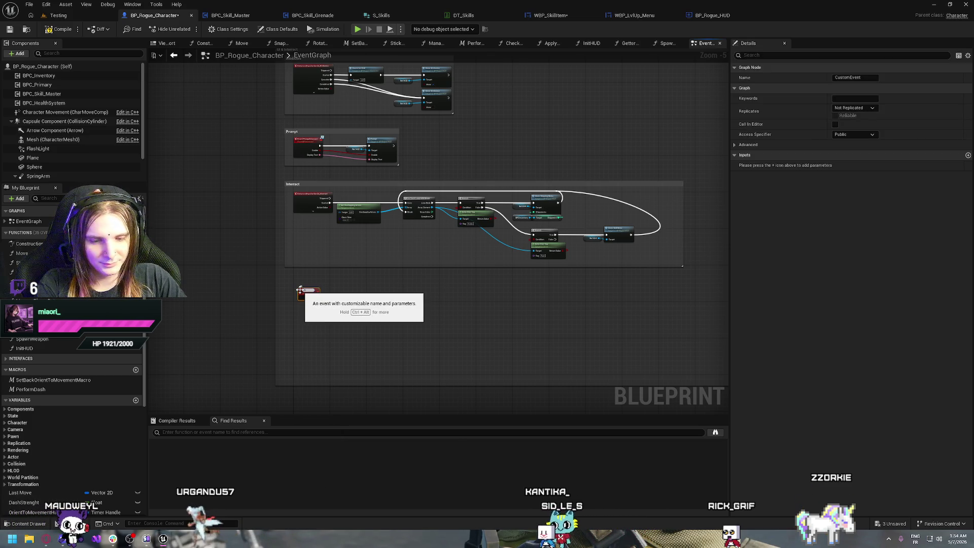
scroll(300, 289, up, 5)
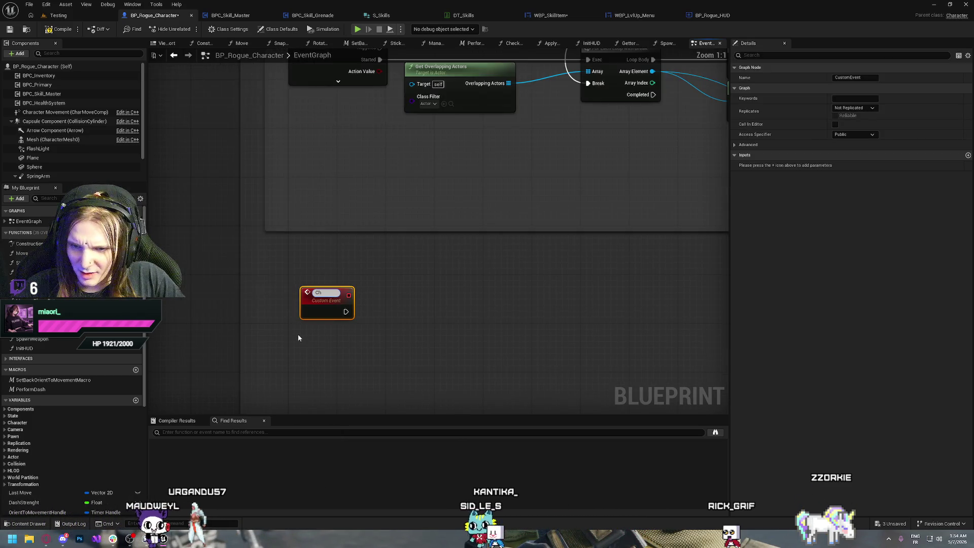
text(eck)
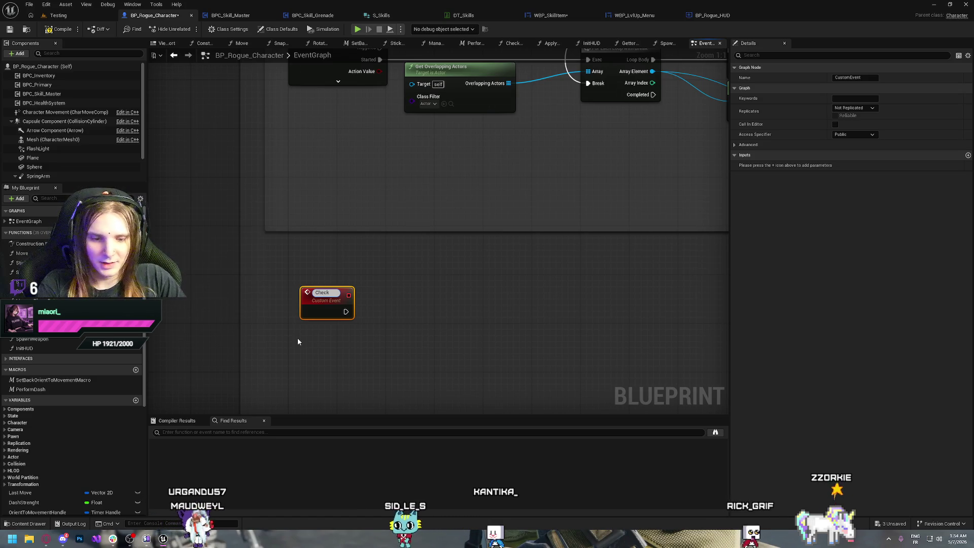
text(OwnedSkill)
click(297, 342)
drag(299, 272, 378, 326)
key(Delete)
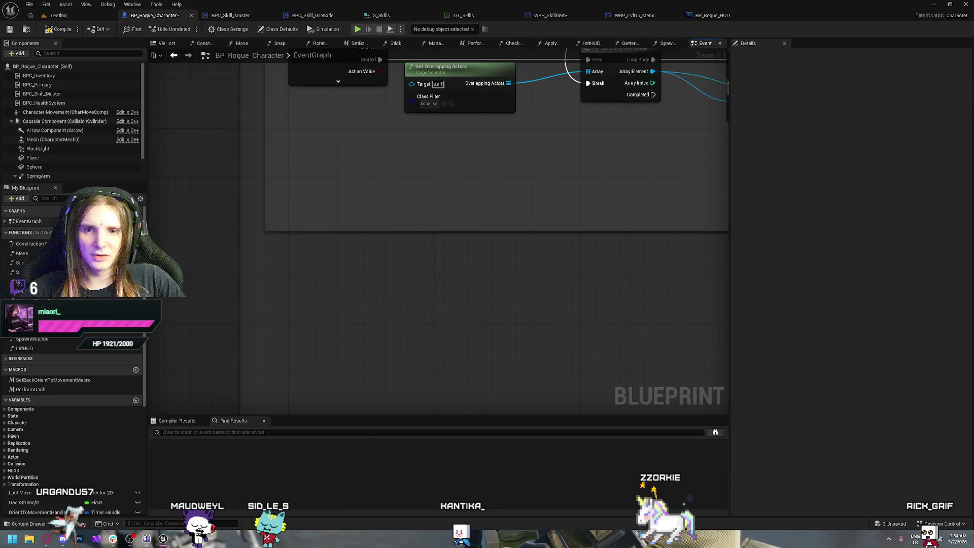
click(135, 233)
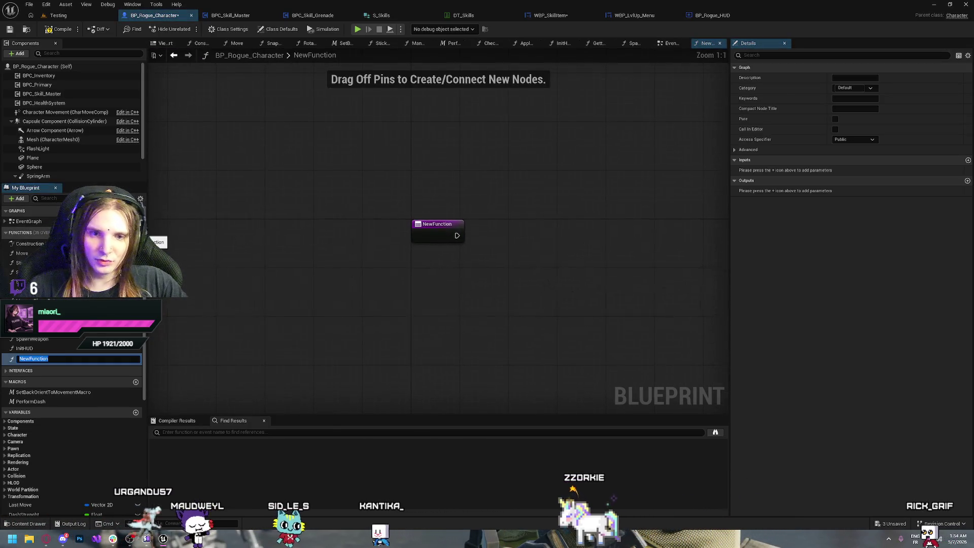
Name the function CheckOwnedSkill and add a Boolean output named SkillAlreadyOwned.
text(CheckOwnedS)
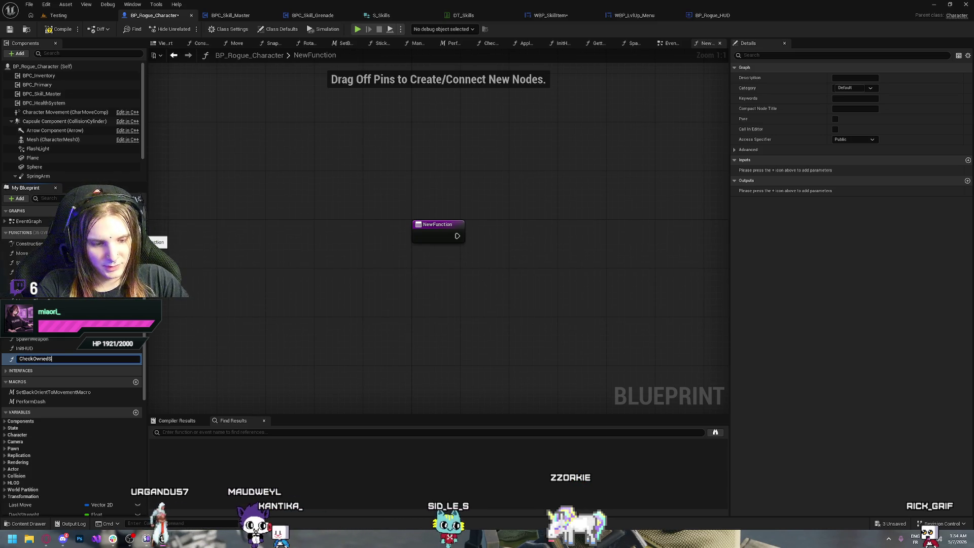
text(kill)
key(Return)
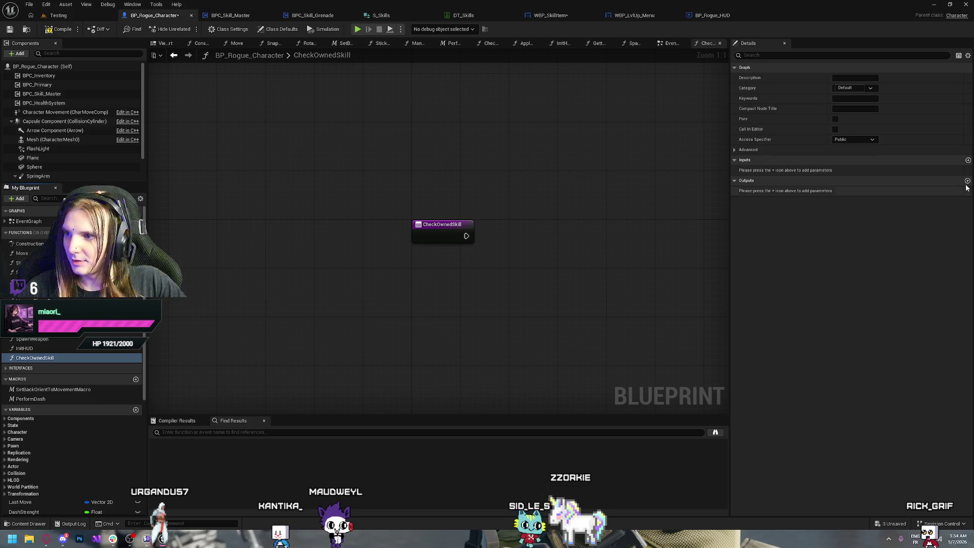
click(967, 181)
text(Skill)
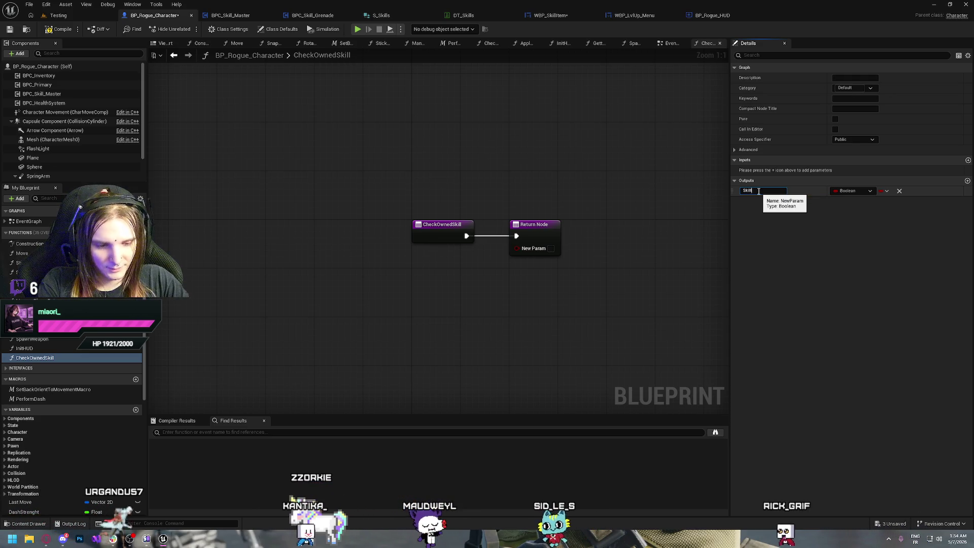
text(AlreadyOwned)
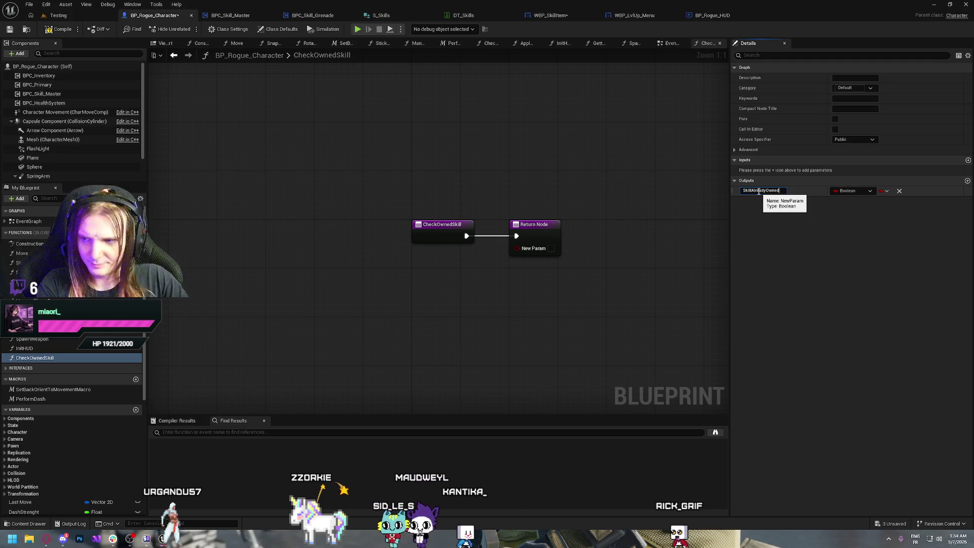
key(Return)
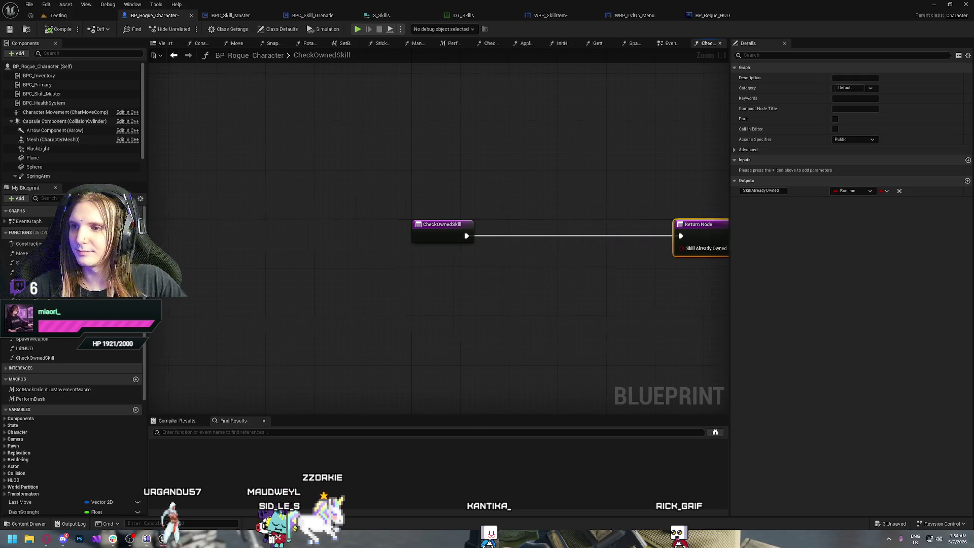
Place a BPC Skill Master reference in the function graph.
drag(705, 240, 471, 235)
click(393, 165)
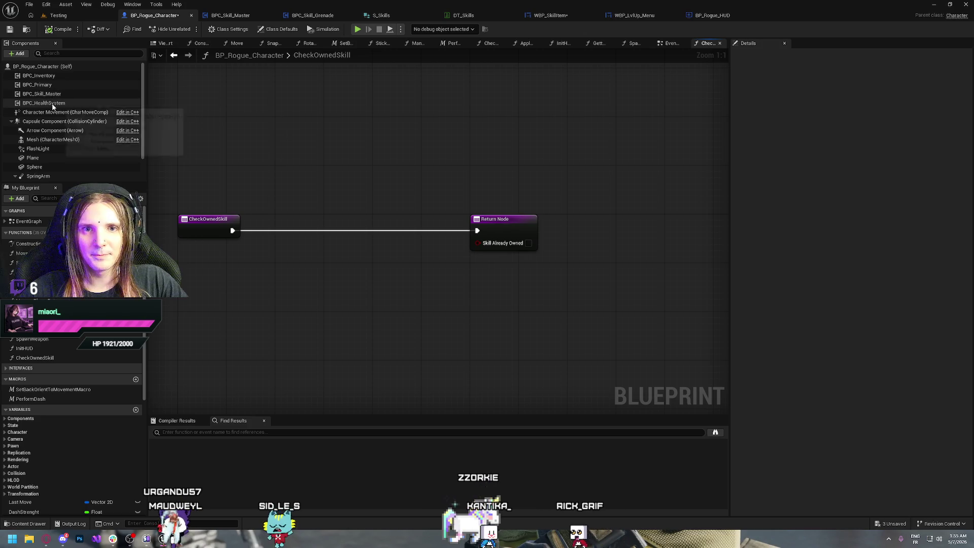
mouse_move(42, 94)
mouse_down()
mouse_move(314, 237)
mouse_move(276, 266)
mouse_move(356, 240)
mouse_up()
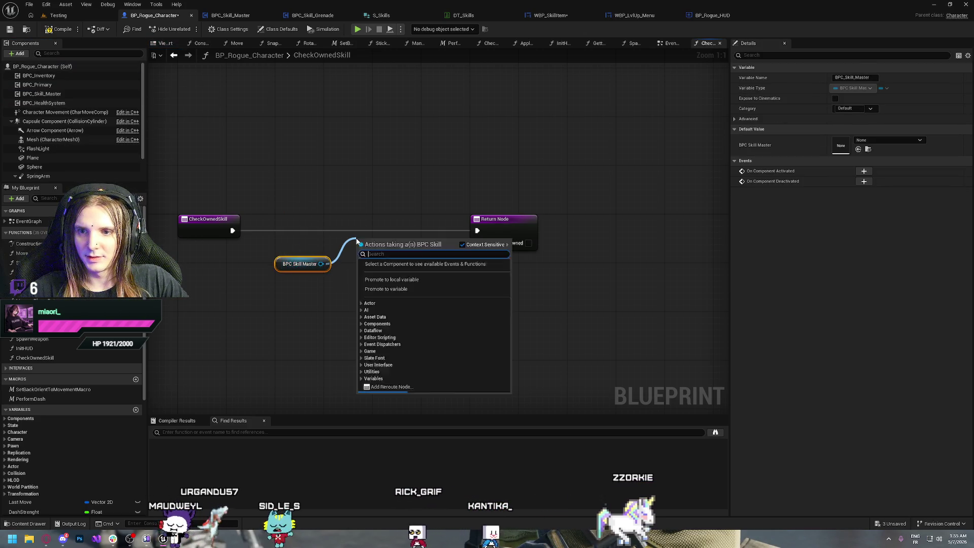
Review BPC_Skill_Master's CheckOwnedSkills graph and its For Each Loop, then return to CheckOwnedSkill.
click(534, 110)
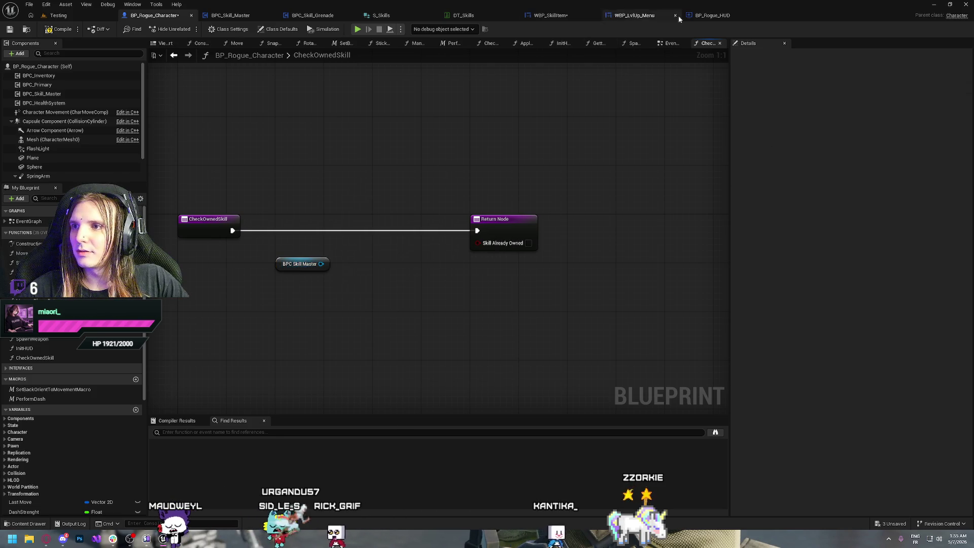
click(231, 15)
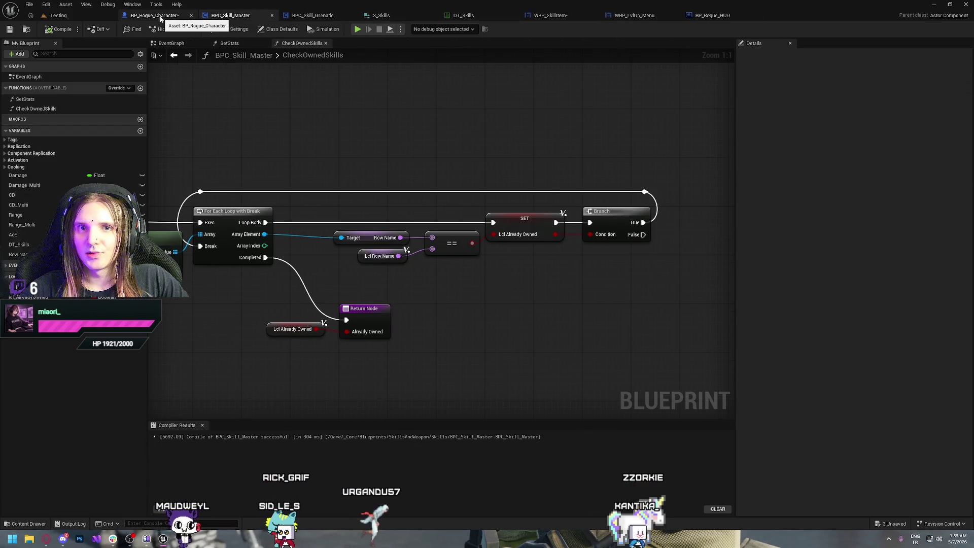
mouse_move(253, 140)
mouse_down()
mouse_move(415, 126)
mouse_move(402, 137)
mouse_move(482, 149)
mouse_up()
drag(402, 158, 355, 174)
drag(278, 175, 230, 278)
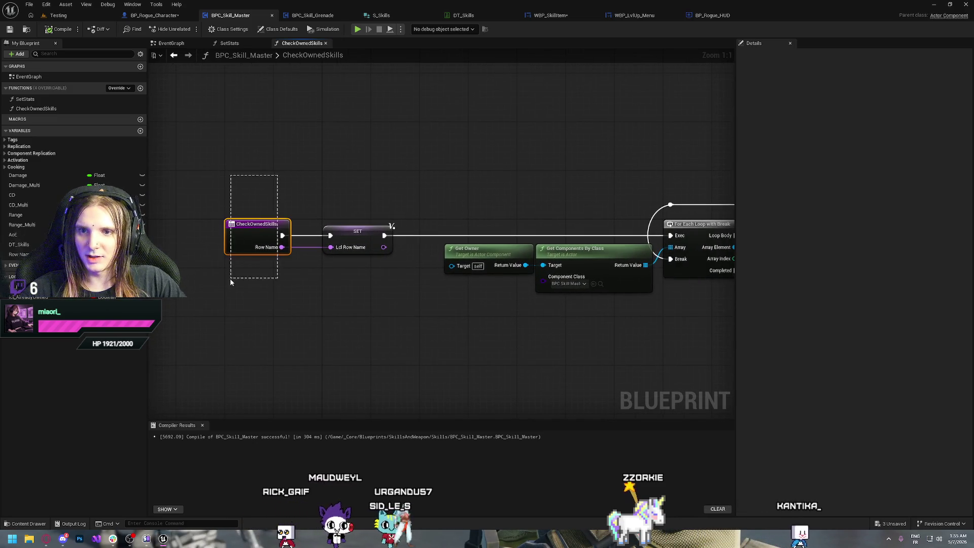
click(125, 15)
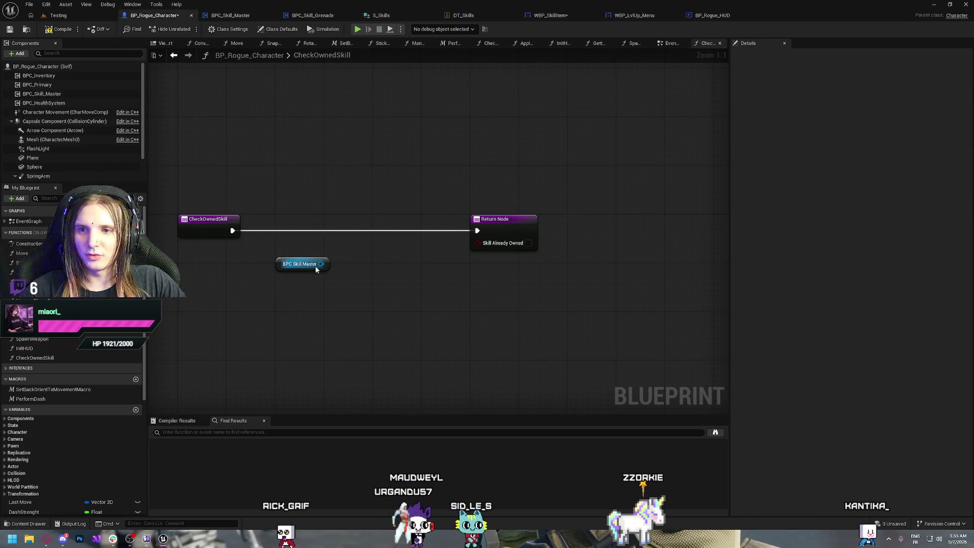
Call Check Owned Skills from the BPC Skill Master reference and return its Already Owned result.
drag(321, 269, 361, 245)
text(check)
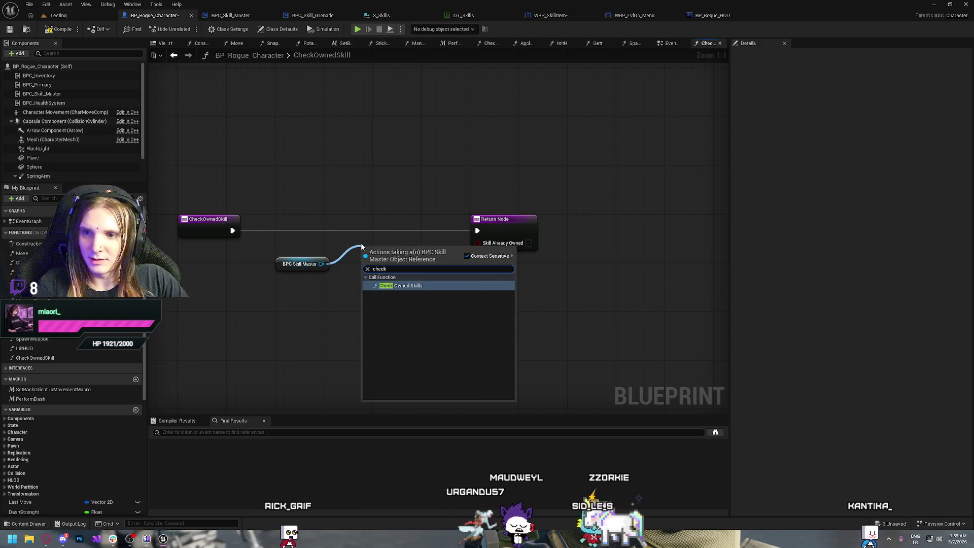
key(Return)
mouse_move(390, 255)
mouse_down()
mouse_move(348, 227)
mouse_move(355, 221)
mouse_up()
mouse_move(277, 265)
mouse_down()
mouse_move(272, 248)
mouse_move(340, 232)
mouse_move(331, 231)
mouse_up()
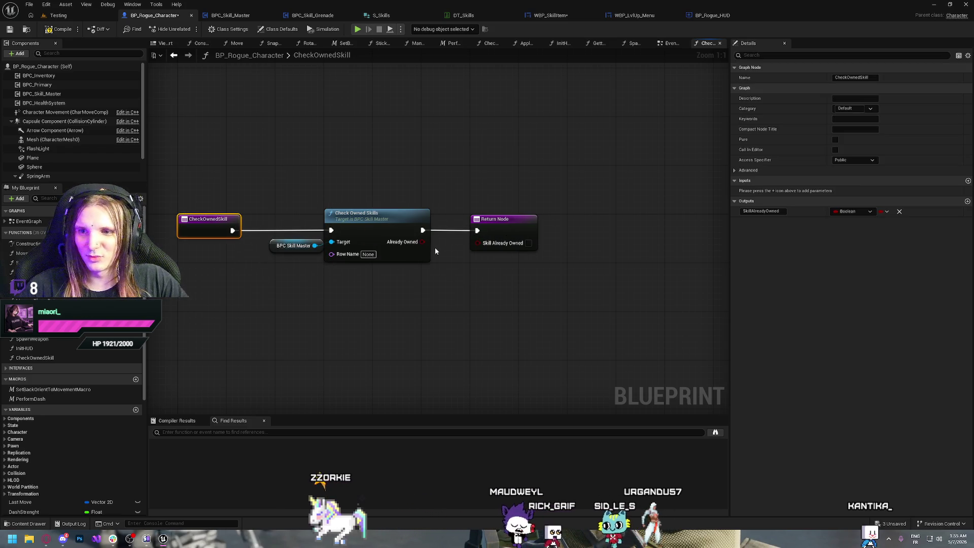
drag(474, 243, 476, 243)
click(343, 149)
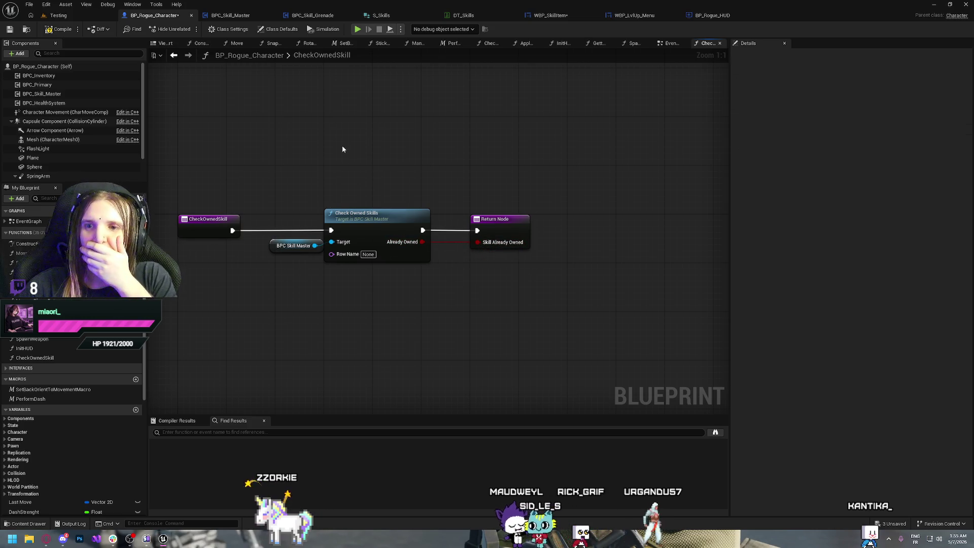
Add a Name-type RowName input to CheckOwnedSkill and compile the character blueprint.
click(197, 221)
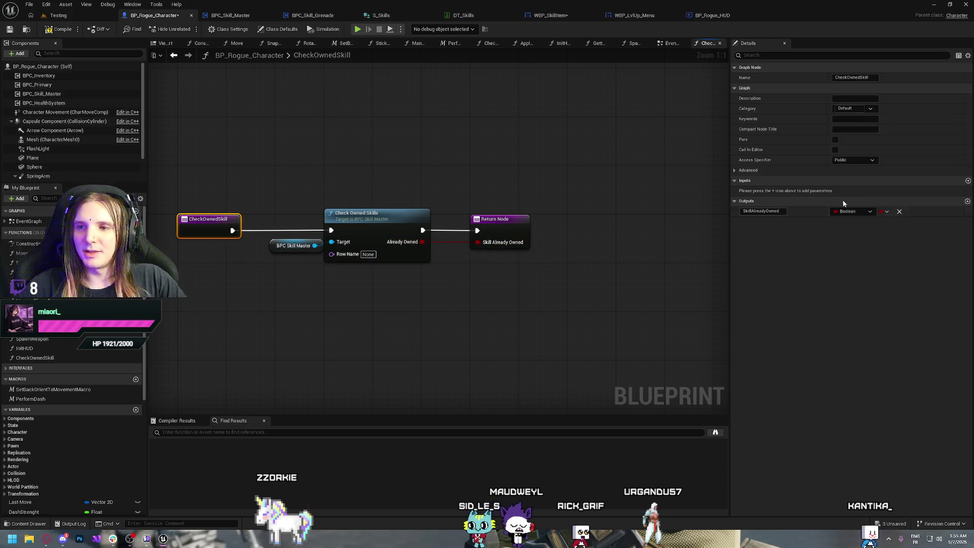
click(968, 181)
text(Row)
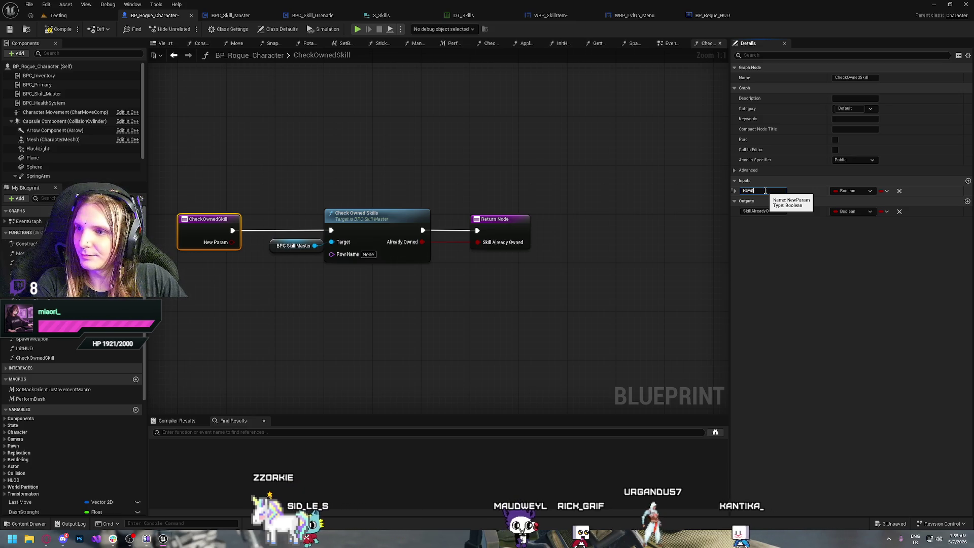
text(Name)
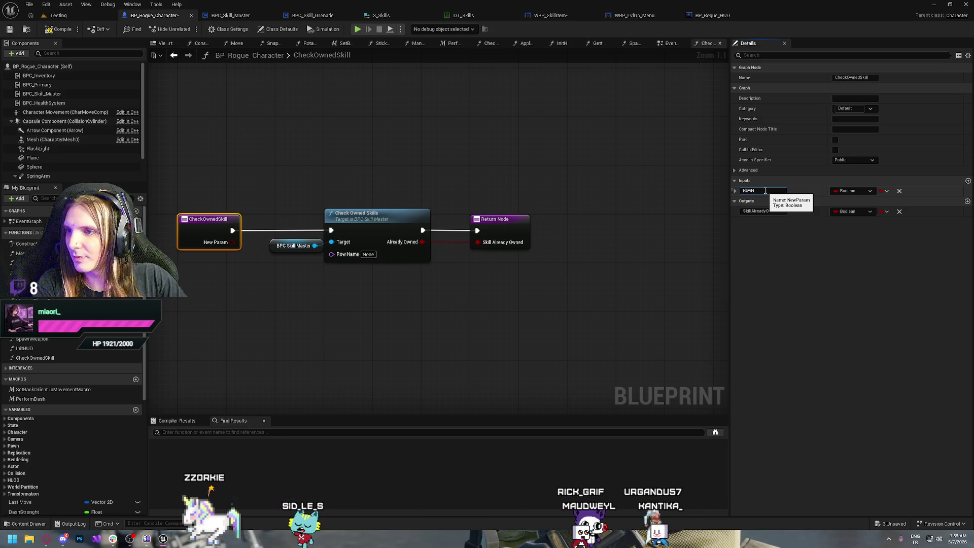
key(Return)
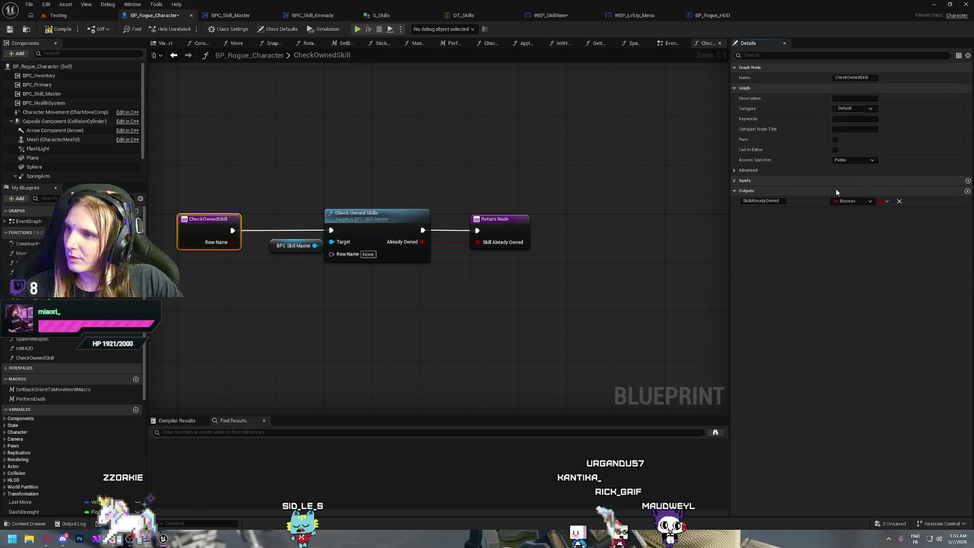
click(836, 181)
click(849, 191)
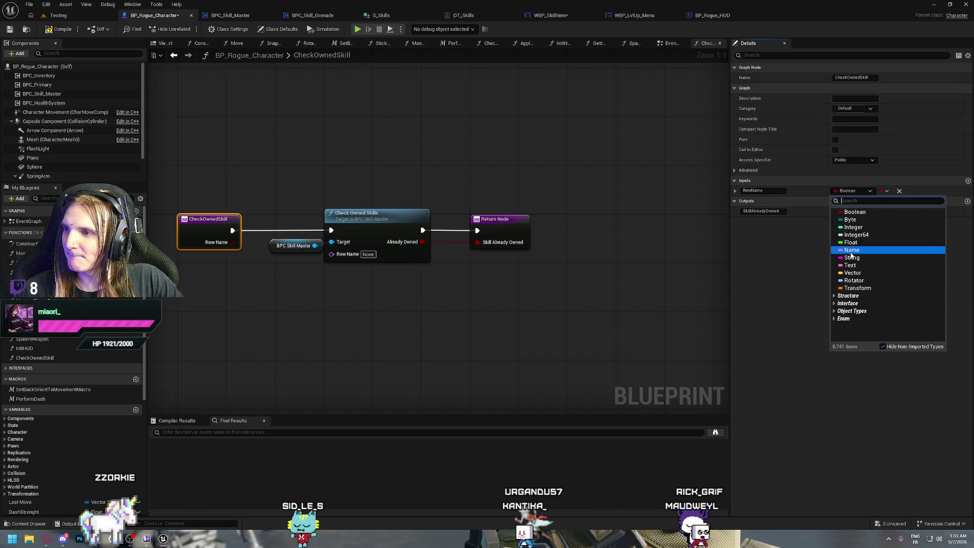
click(854, 249)
click(58, 29)
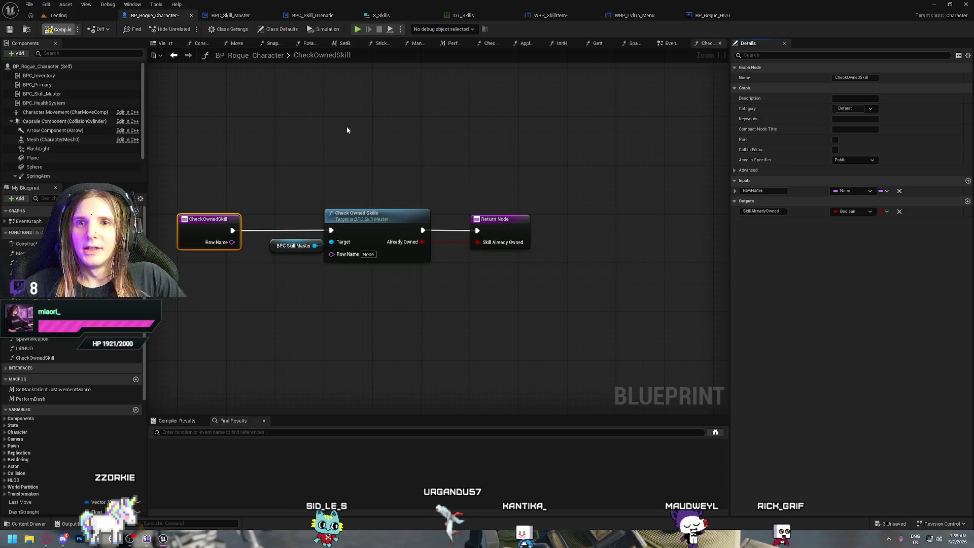
click(244, 15)
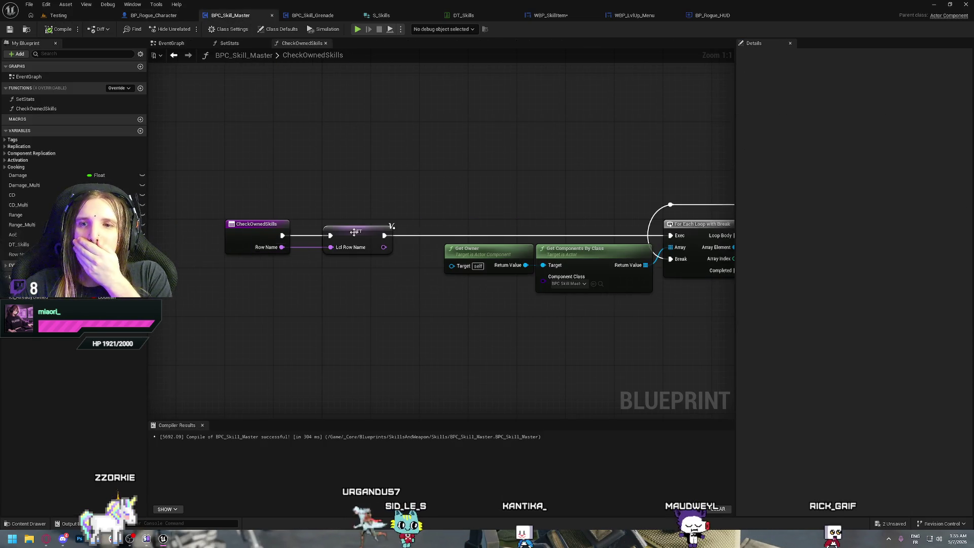
In the HUD's CheckSkillOwned, add a Check Owned Skills call from the character reference.
click(712, 17)
drag(340, 294, 380, 279)
text(check)
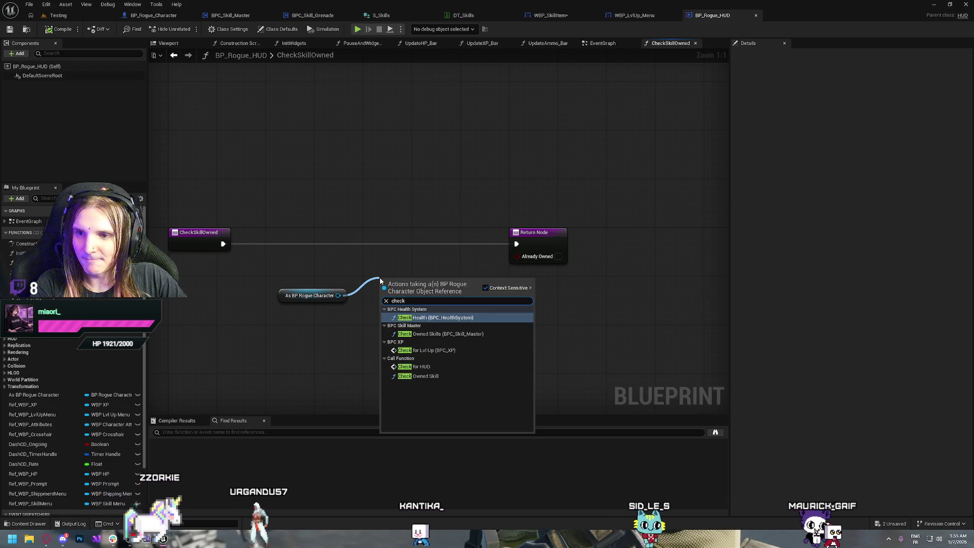
key(Down)
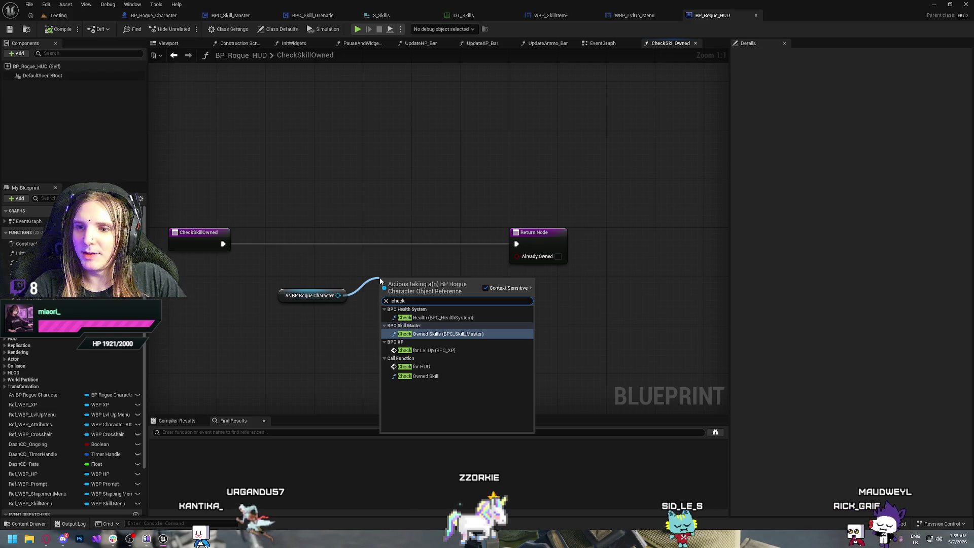
key(Return)
Wire the entry through Check Owned Skills to the Return Node, linking Already Owned, and tidy the nodes.
mouse_move(308, 303)
mouse_down()
mouse_move(253, 278)
mouse_move(355, 276)
mouse_move(319, 314)
mouse_up()
drag(224, 244, 377, 297)
drag(477, 299, 516, 244)
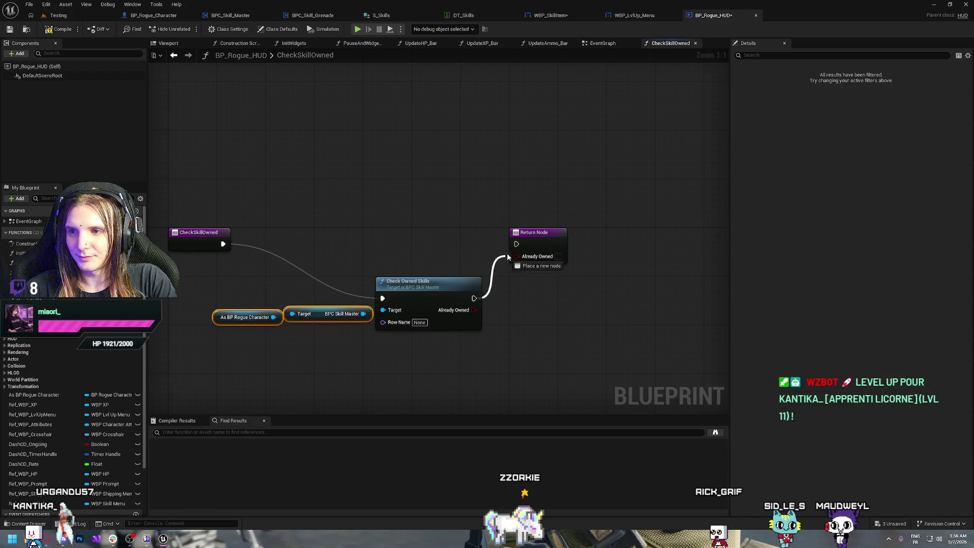
mouse_move(474, 310)
mouse_down()
mouse_move(520, 273)
mouse_move(519, 256)
mouse_up()
drag(443, 247, 253, 346)
drag(406, 287, 395, 233)
click(355, 187)
drag(259, 214, 599, 344)
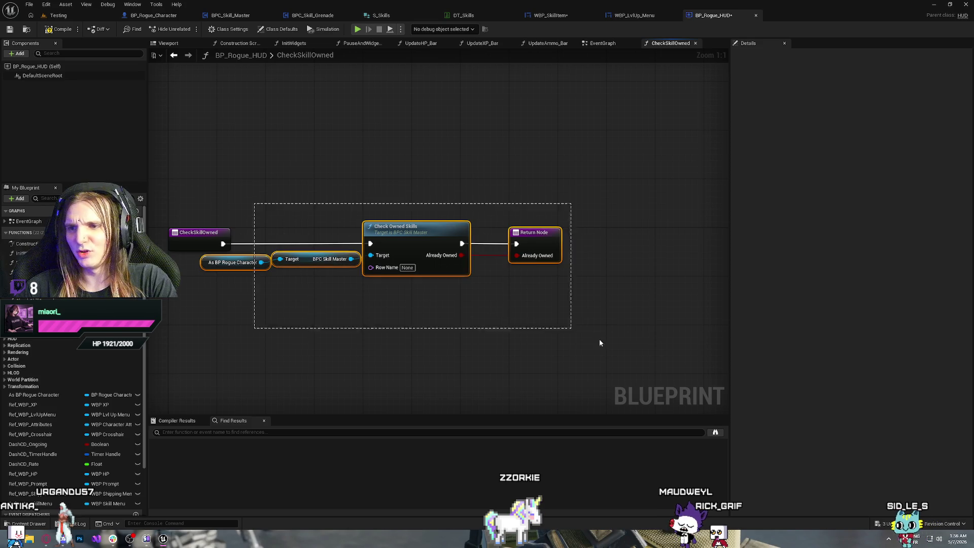
drag(396, 231, 461, 234)
Give CheckSkillOwned a new Name-type input named RowName.
click(198, 232)
click(968, 182)
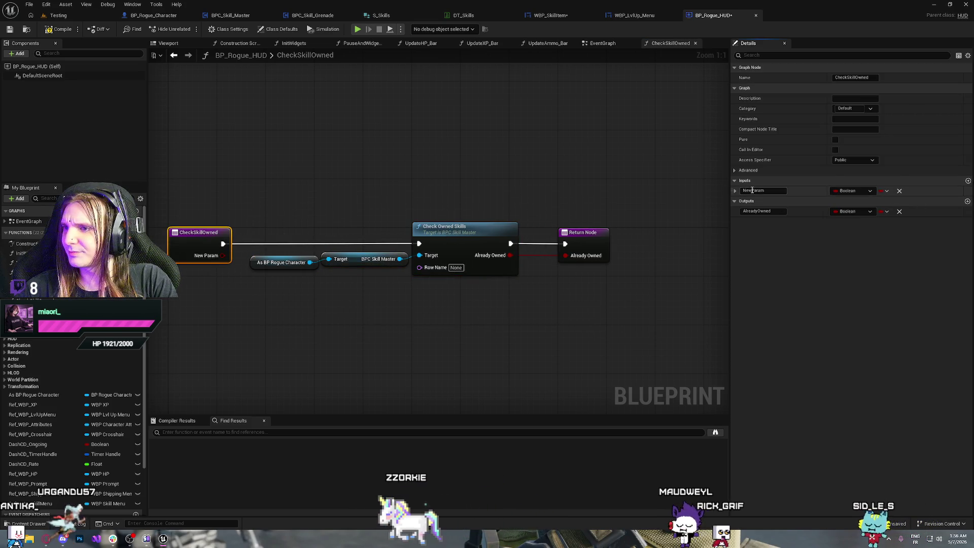
click(852, 191)
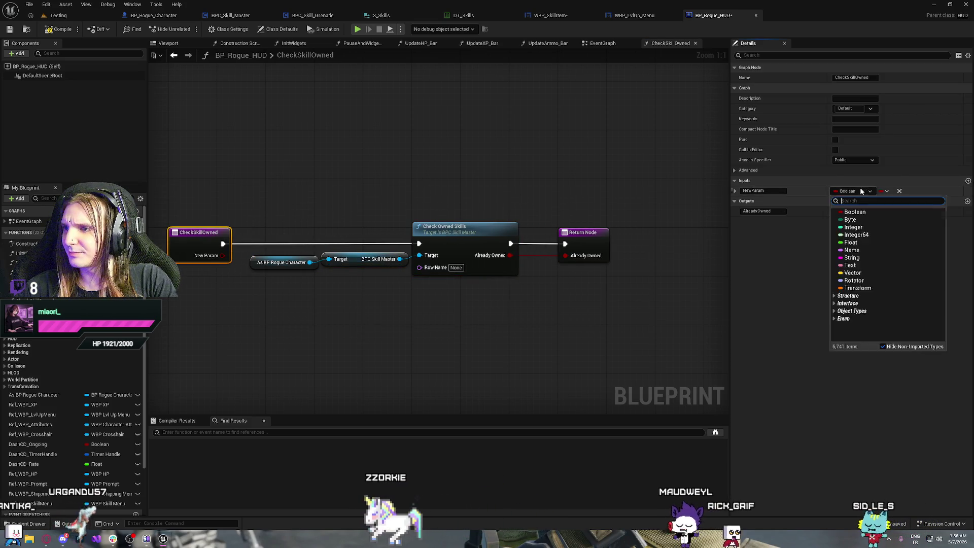
click(851, 250)
click(759, 190)
text(RowName)
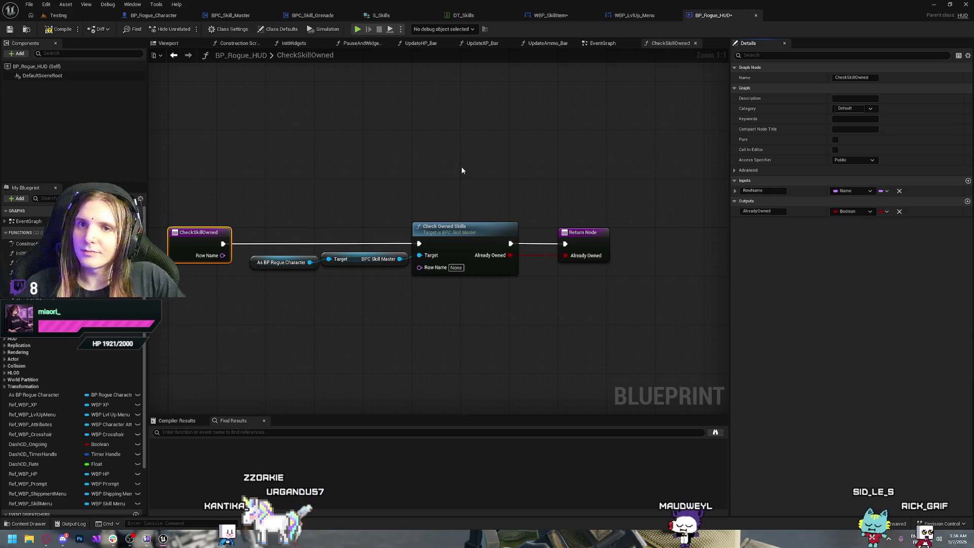
click(154, 15)
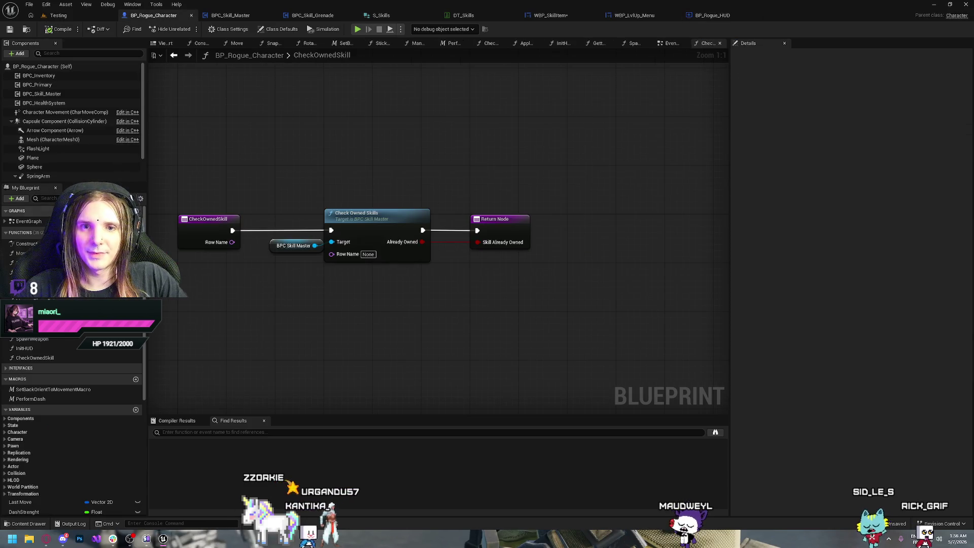
Delete the character's CheckOwnedSkill function and compile the character blueprint.
click(112, 357)
key(Delete)
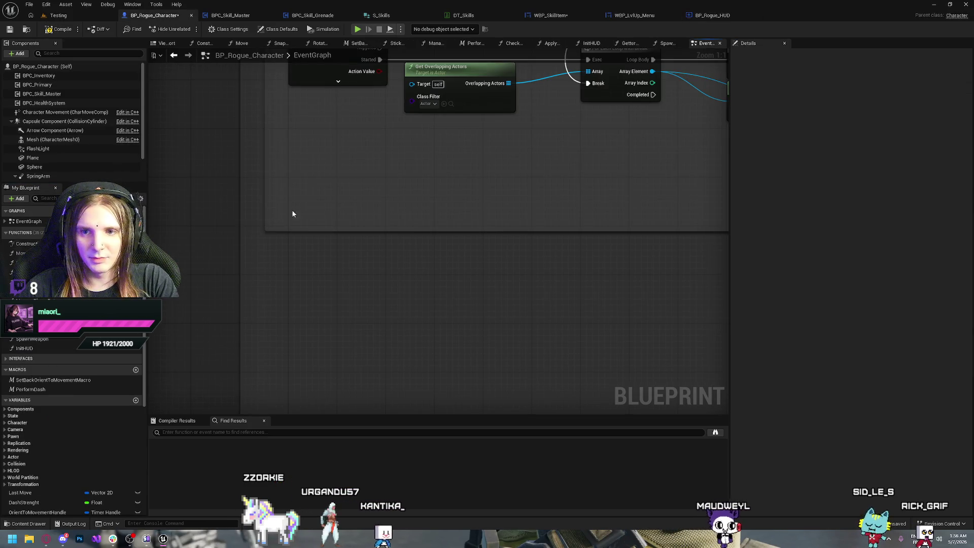
click(56, 32)
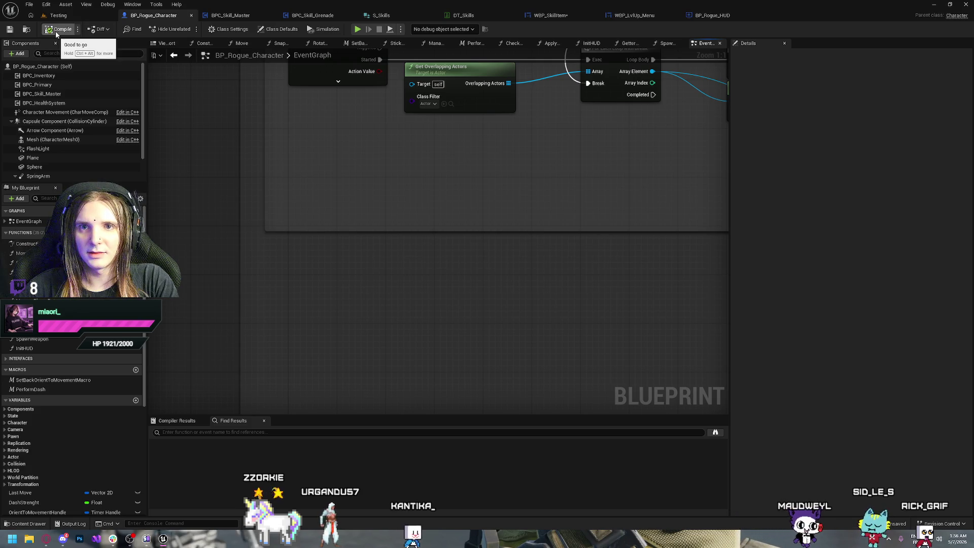
click(237, 17)
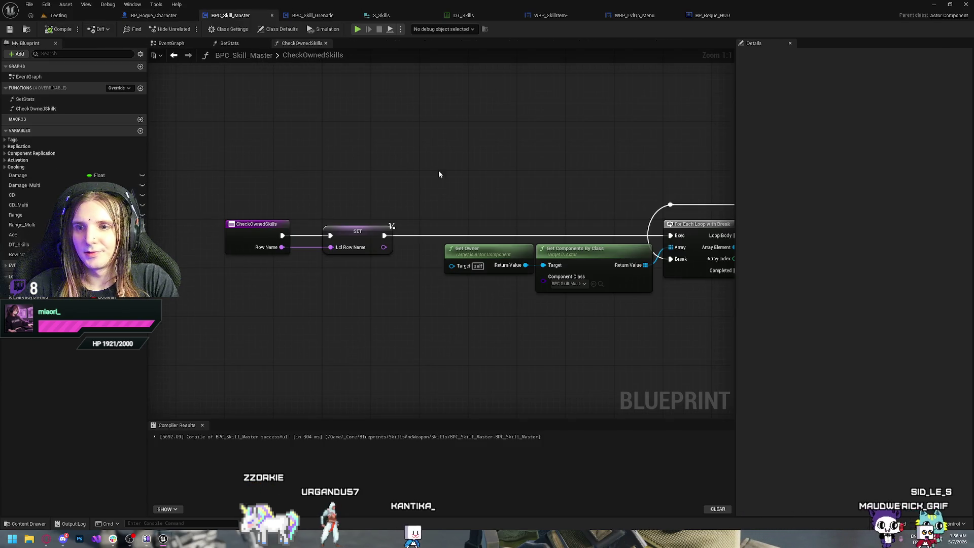
scroll(439, 174, right, 10)
scroll(399, 299, left, 5)
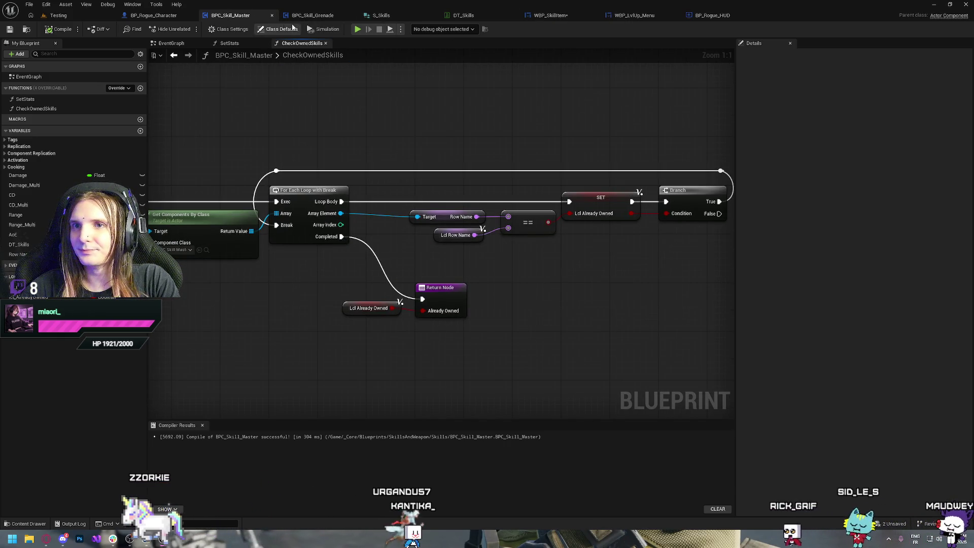
Feed CheckSkillOwned's Row Name into Check Owned Skills' Row Name through a reroute point.
click(711, 16)
scroll(431, 163, left, 3)
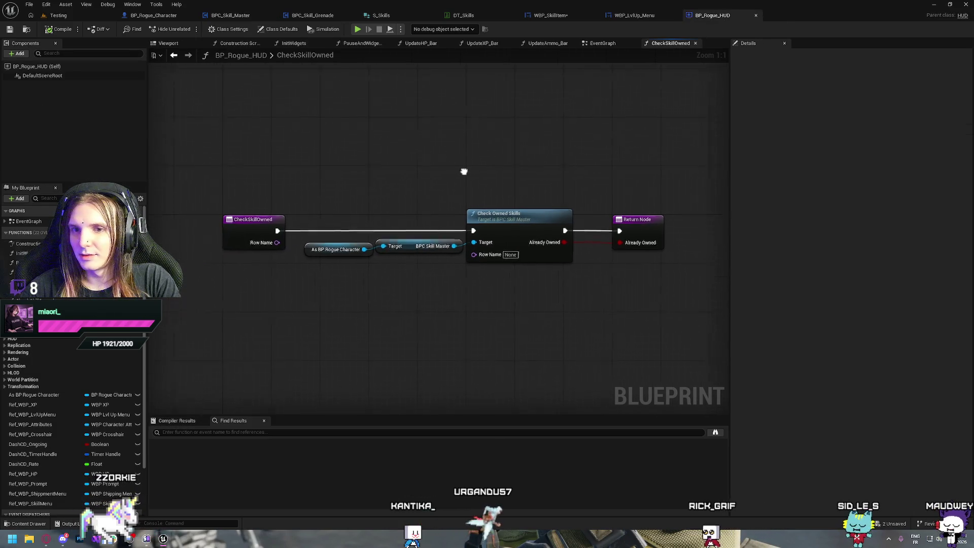
mouse_move(285, 240)
mouse_down()
mouse_move(426, 266)
mouse_move(482, 251)
mouse_up()
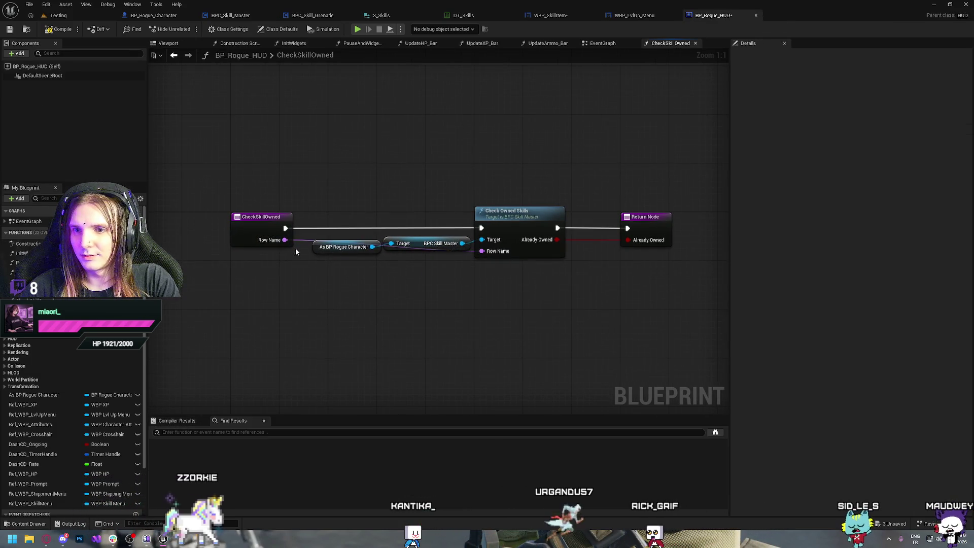
drag(513, 321, 448, 332)
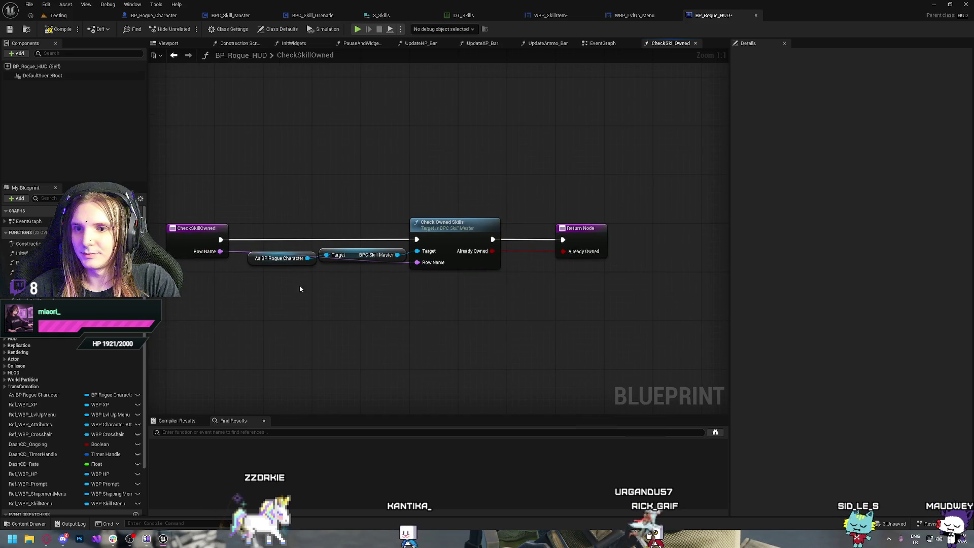
double_click(239, 253)
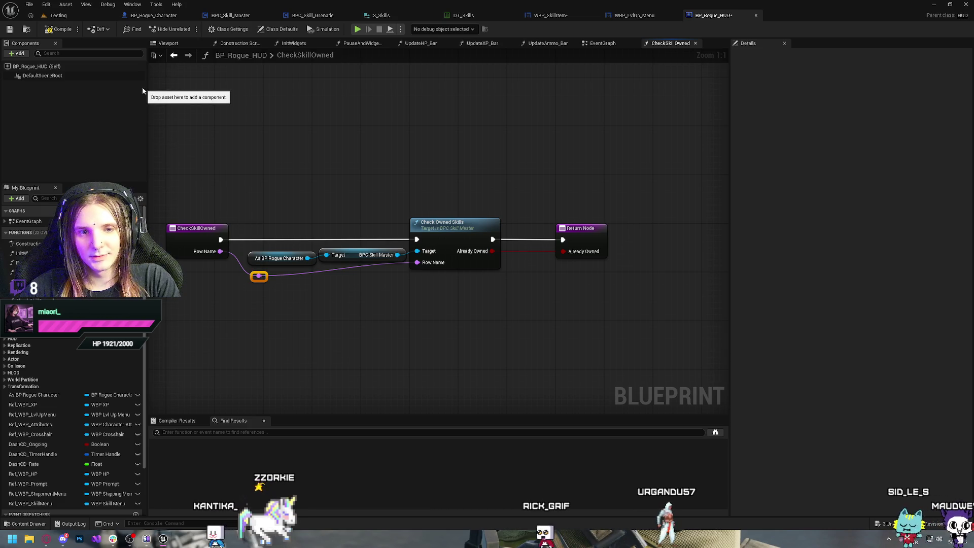
click(317, 145)
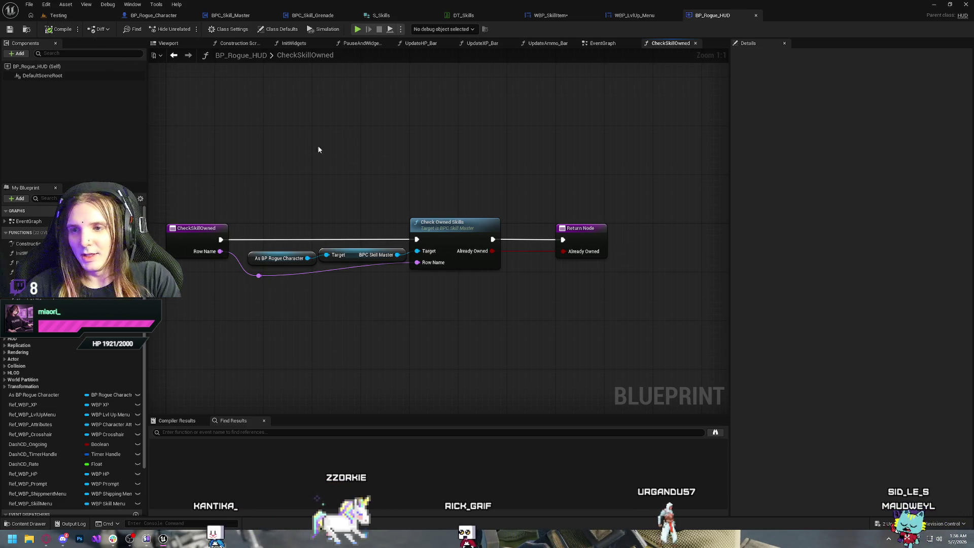
key(ctrl+s)
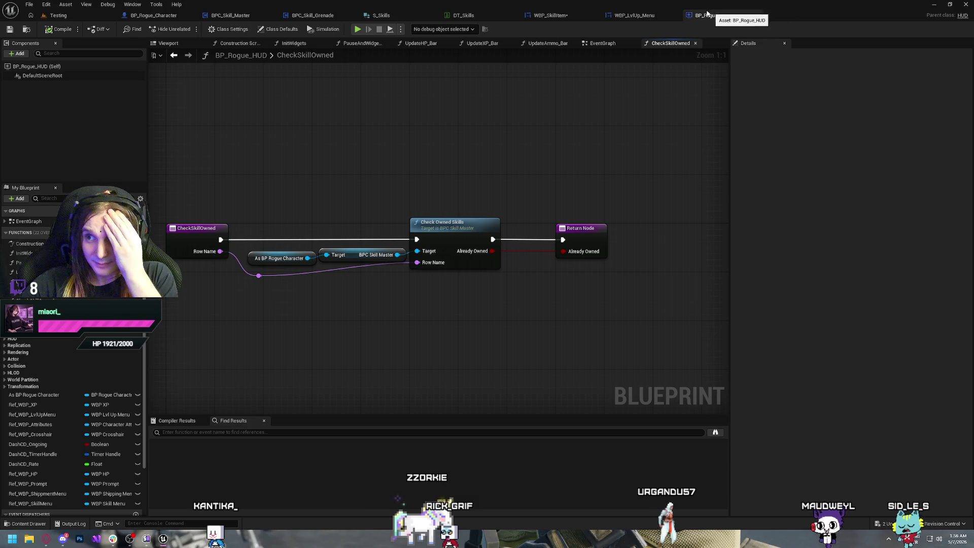
click(650, 19)
click(542, 21)
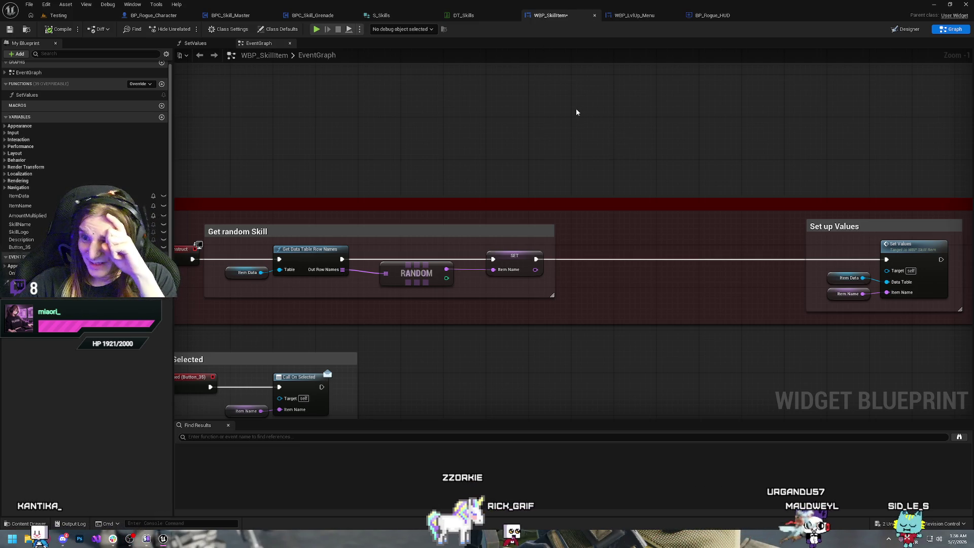
drag(317, 142, 490, 134)
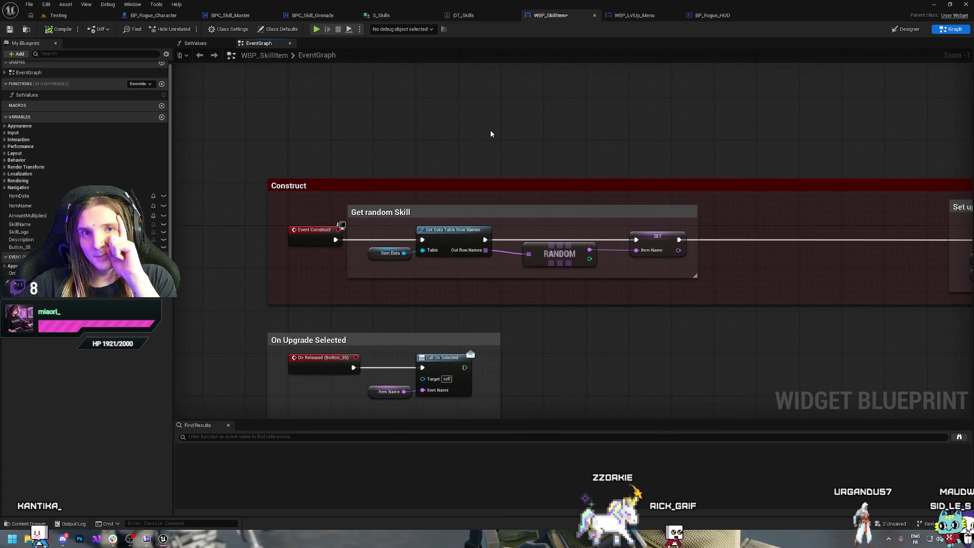
drag(575, 128, 386, 126)
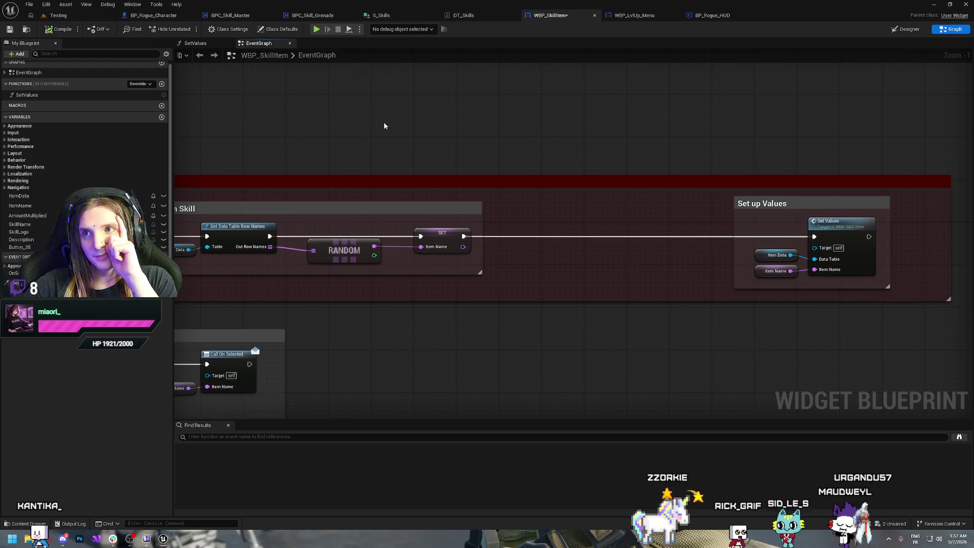
mouse_move(384, 126)
mouse_down()
mouse_move(455, 121)
mouse_move(433, 137)
mouse_up()
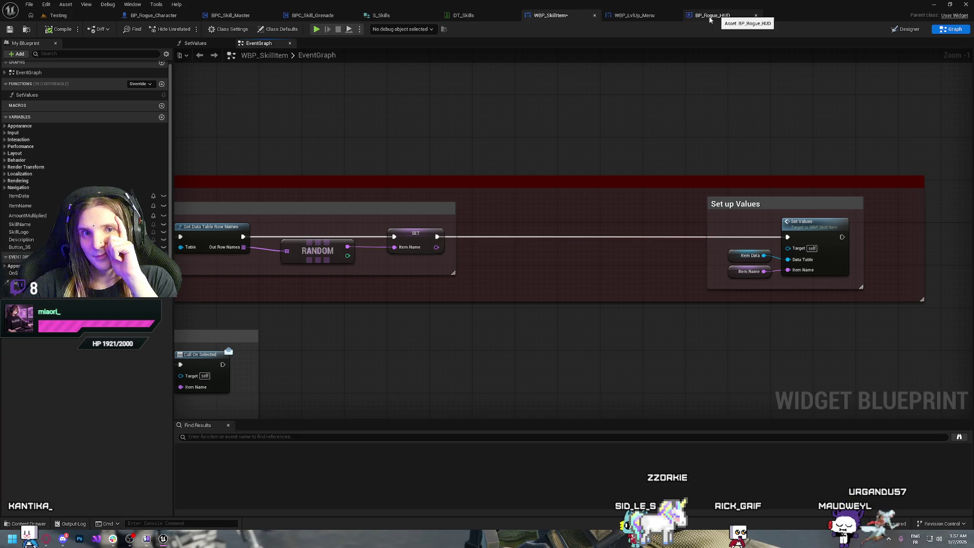
click(712, 15)
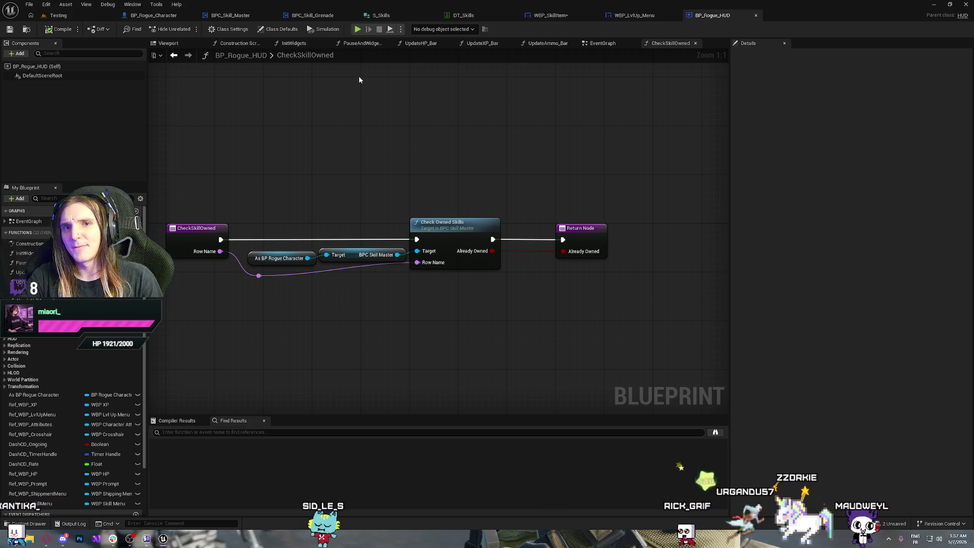
click(550, 22)
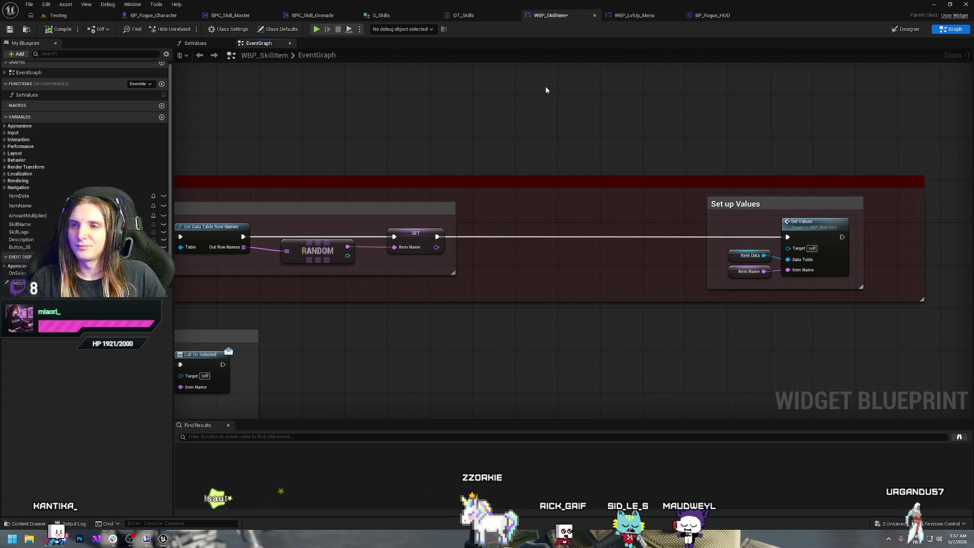
click(640, 17)
key(ctrl+Tab)
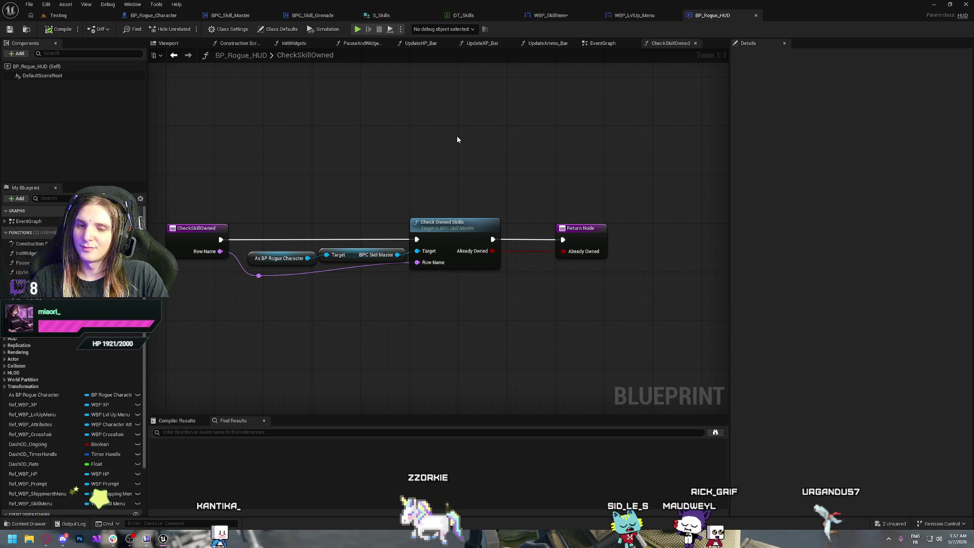
key(ctrl+space)
click(187, 464)
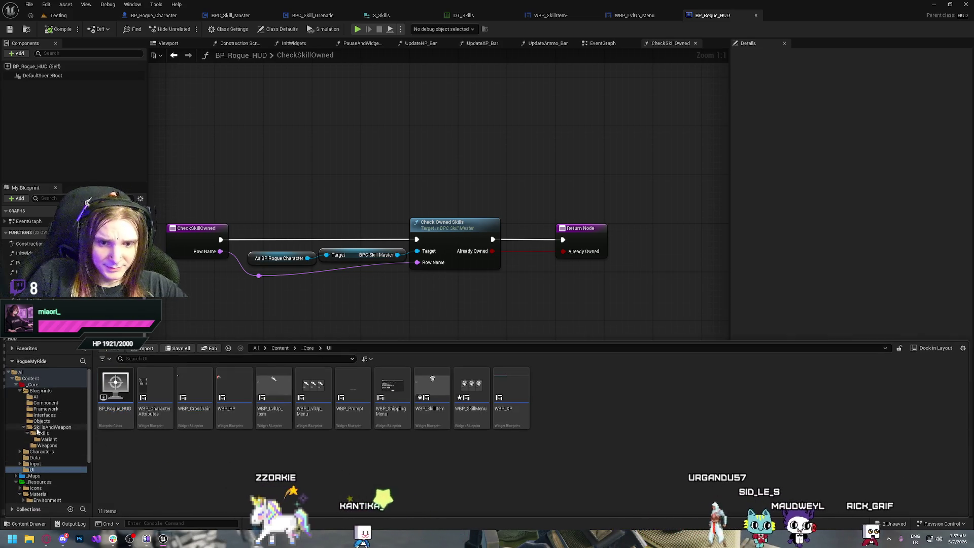
Create a Blueprint Interface named BPI_HUD in _Core/Blueprints/Interfaces beside BPI_Interact and open it.
click(45, 415)
right_click(207, 433)
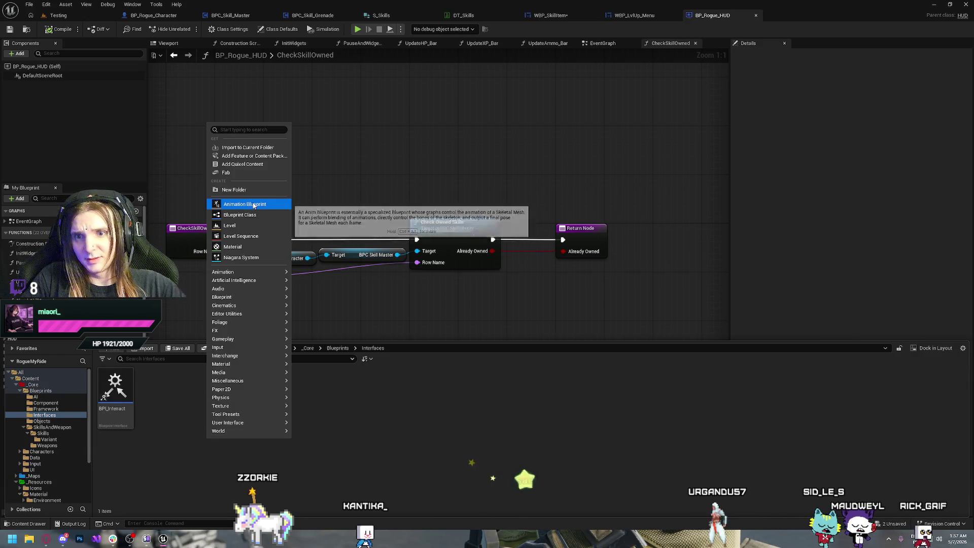
click(241, 215)
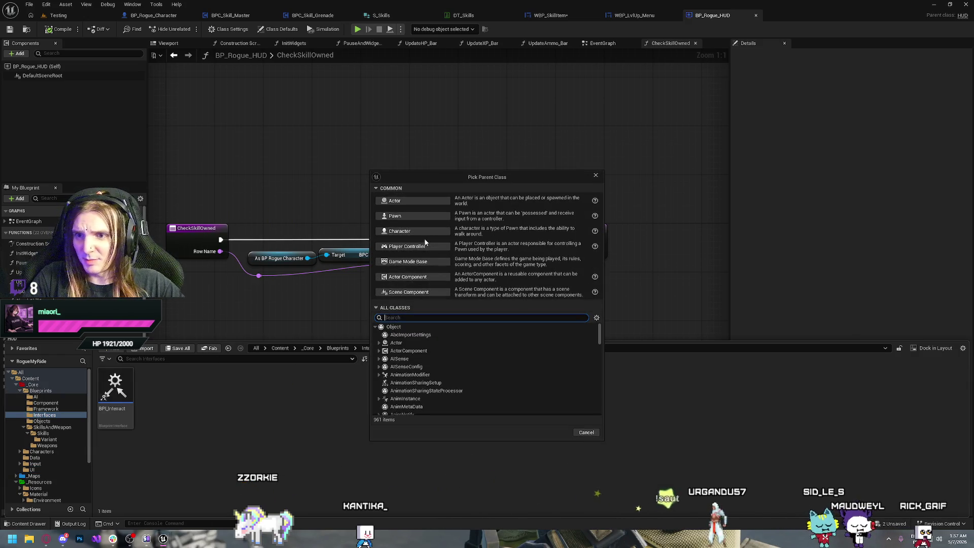
click(587, 432)
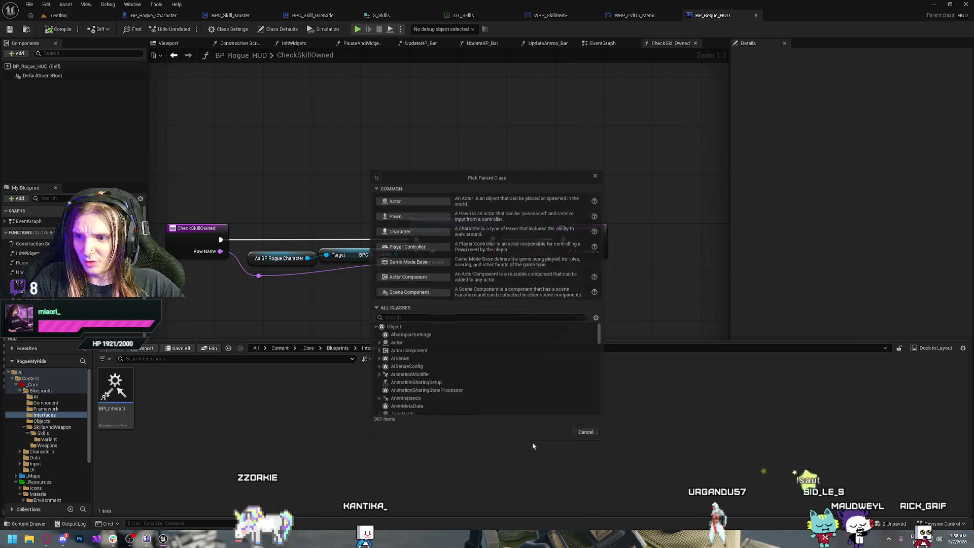
right_click(247, 456)
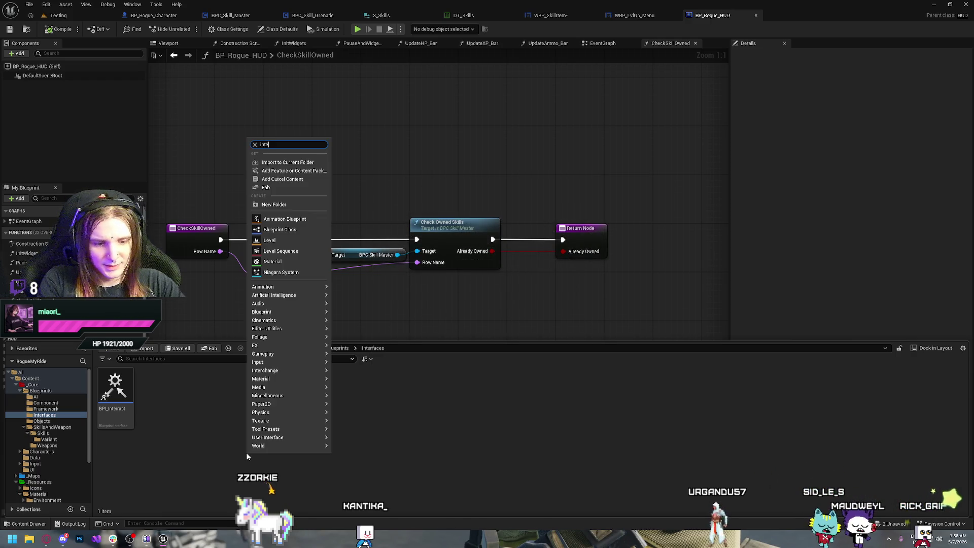
text(rface)
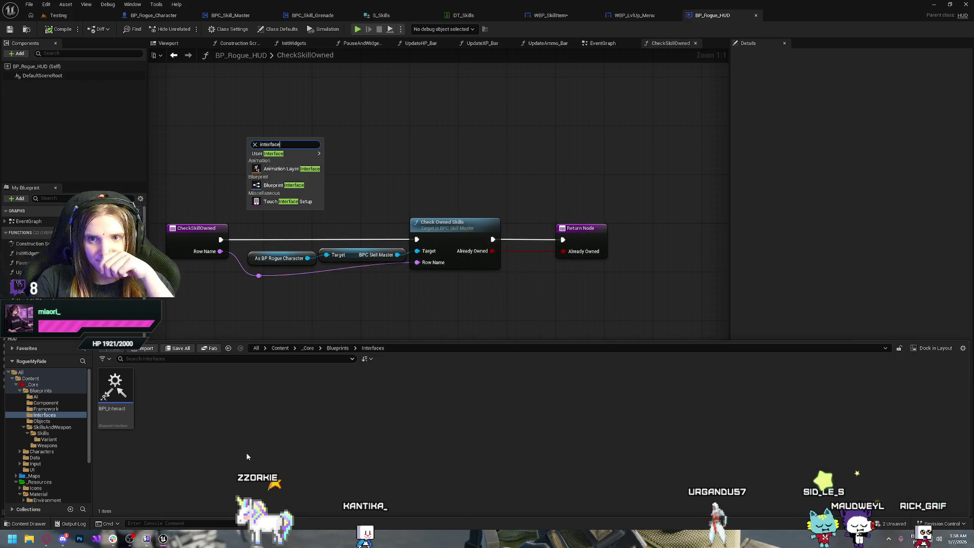
key(Return)
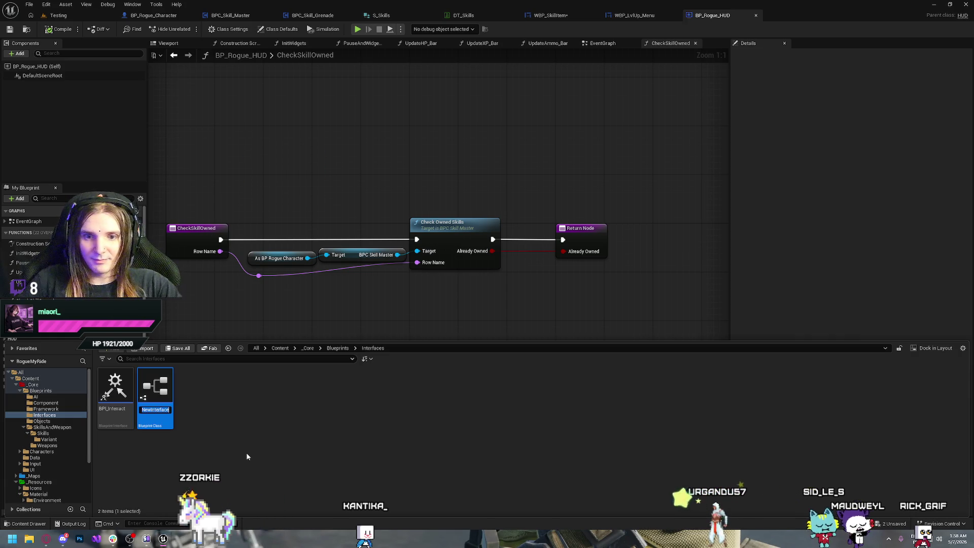
text(BPI_HUD)
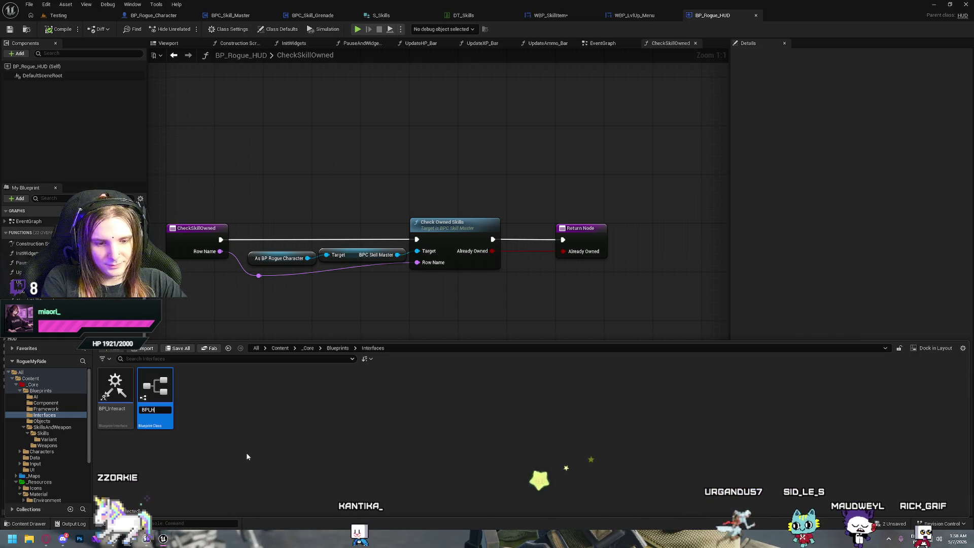
key(Return)
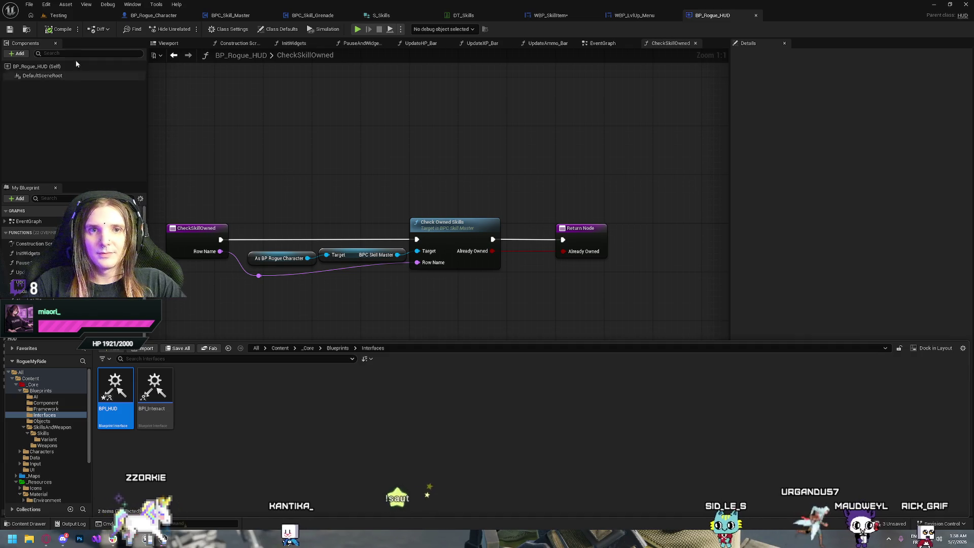
double_click(115, 386)
Name the interface function CheckForOwnedSkill and give it a Name-type RowName input.
text(CheckForOwned)
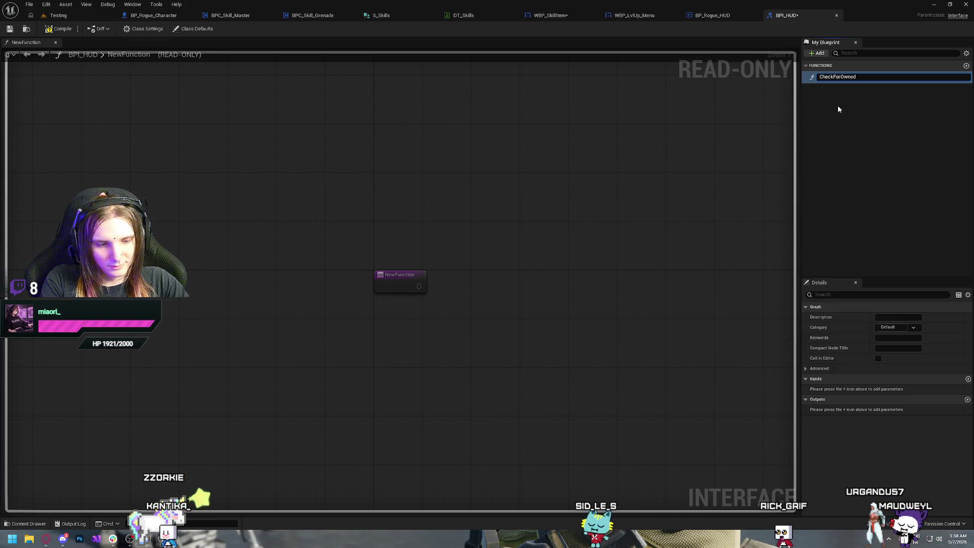
text(Skill)
key(Return)
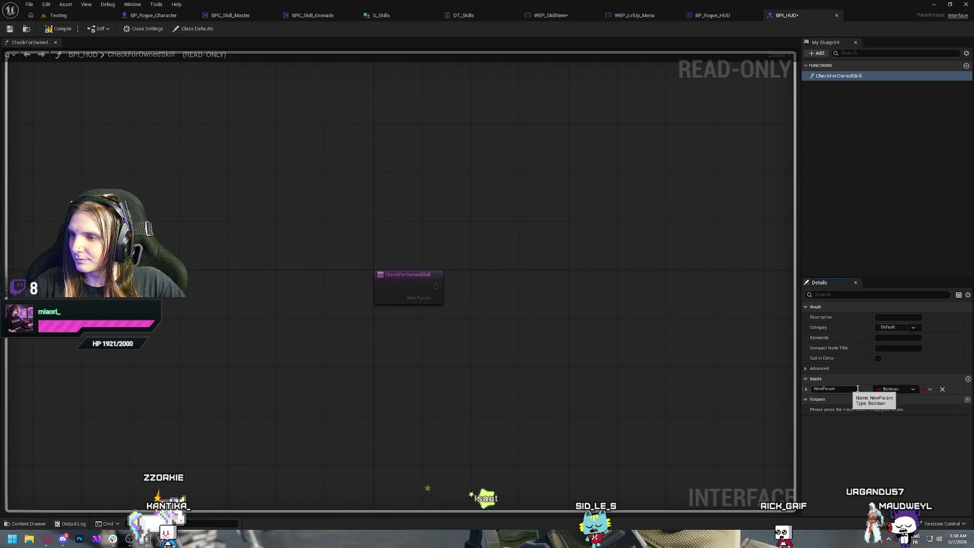
double_click(827, 389)
text(RowName)
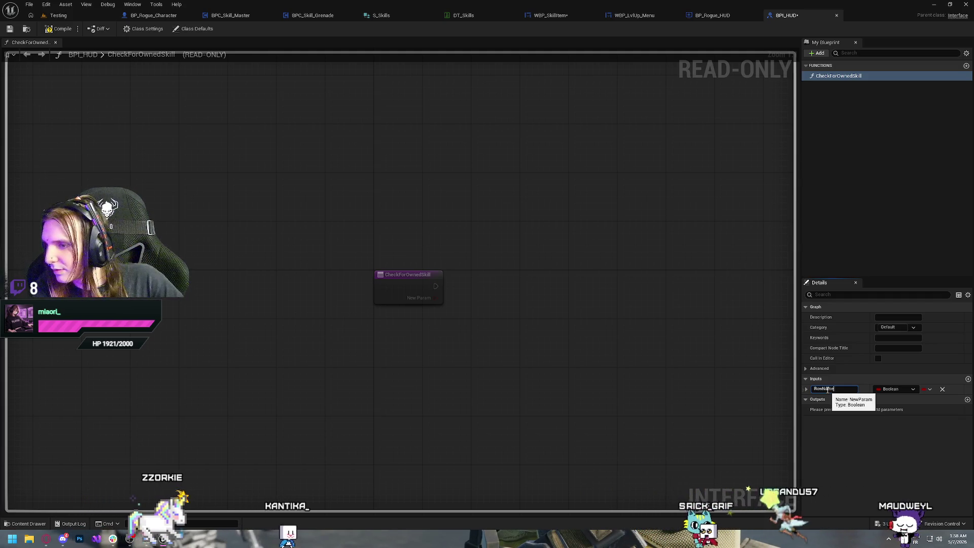
click(893, 389)
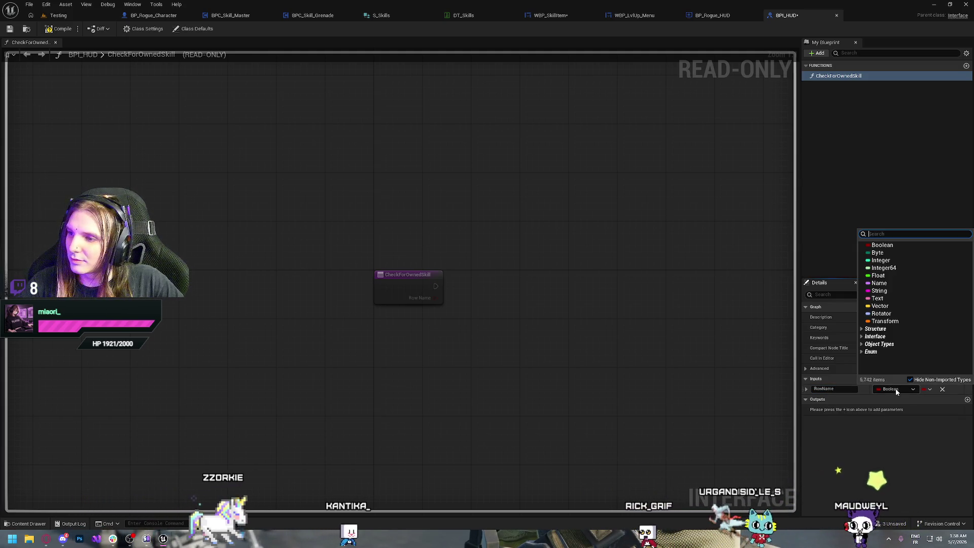
click(879, 283)
Add a Boolean output named AlreadyOwned to CheckForOwnedSkill.
click(967, 399)
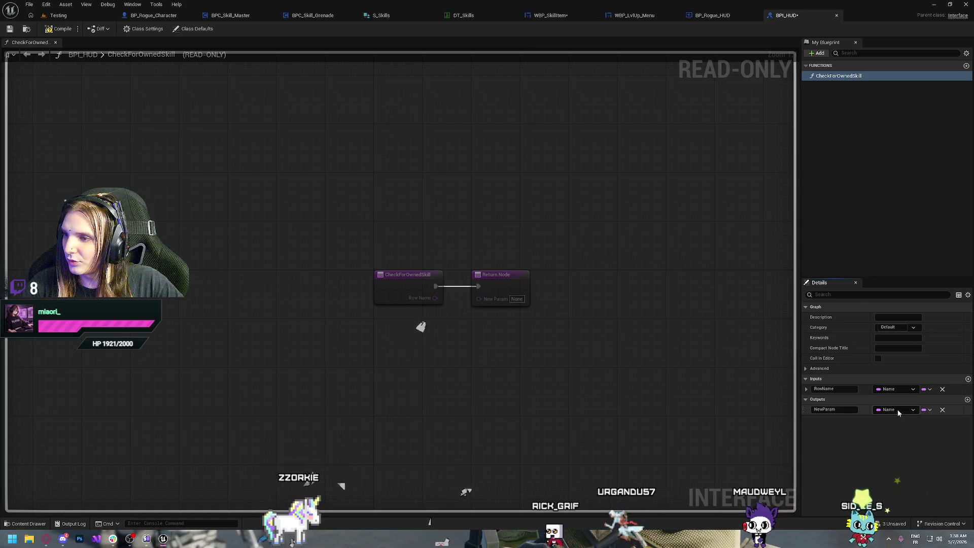
click(898, 409)
click(881, 263)
click(824, 409)
text(AlreadyOwned)
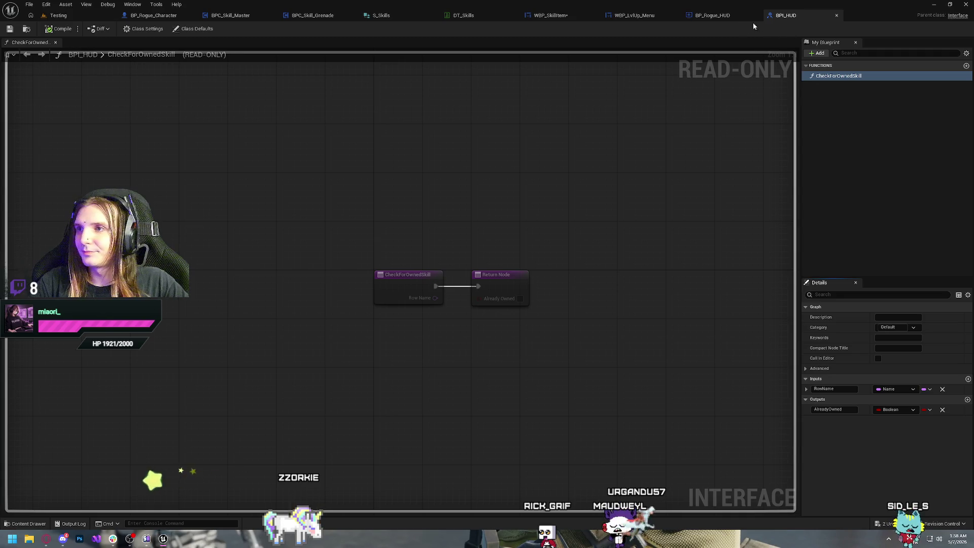
click(577, 17)
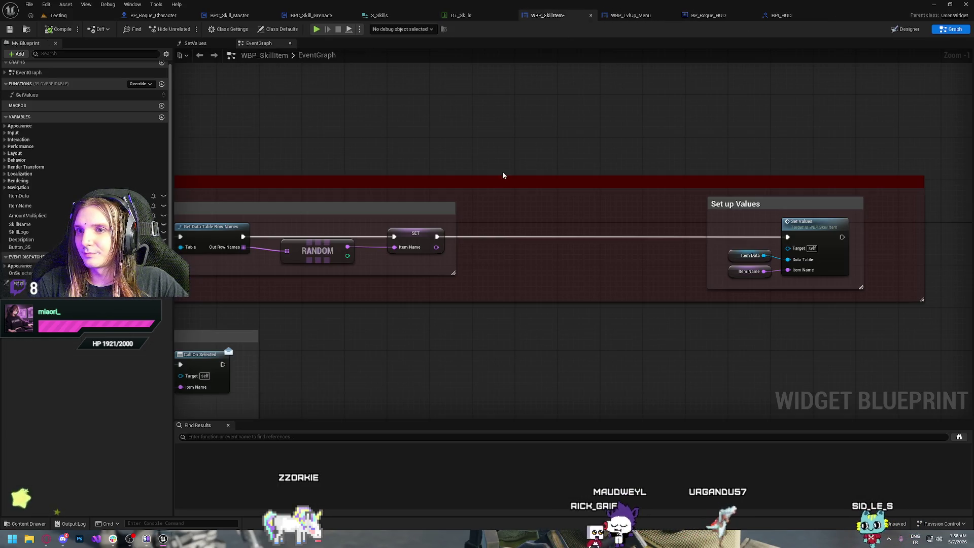
Add a Get Player Controller node feeding a Get HUD node in WBP_SkillItem's graph.
drag(436, 237, 503, 238)
text(wheck)
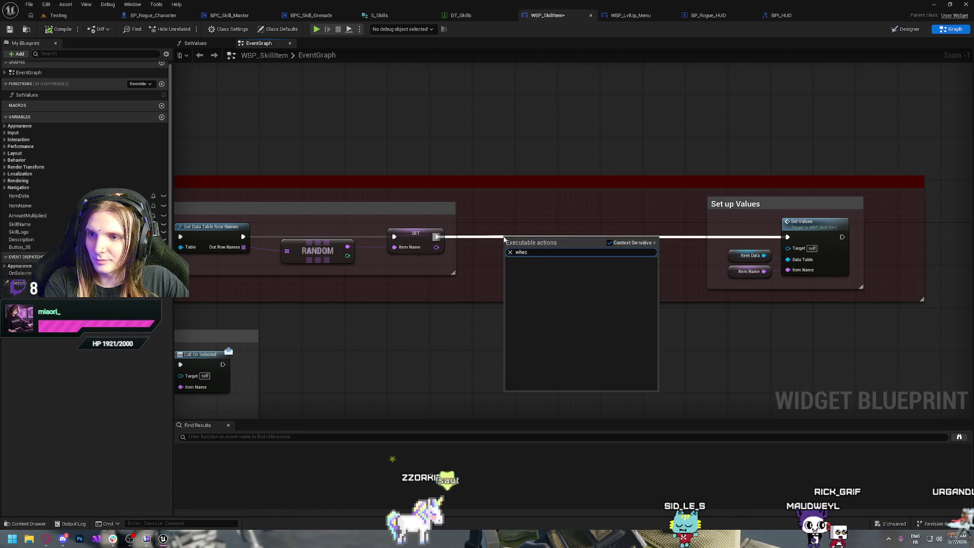
key(BackSpace)
key(BackSpace)
key(BackSpace)
click(487, 273)
right_click(487, 273)
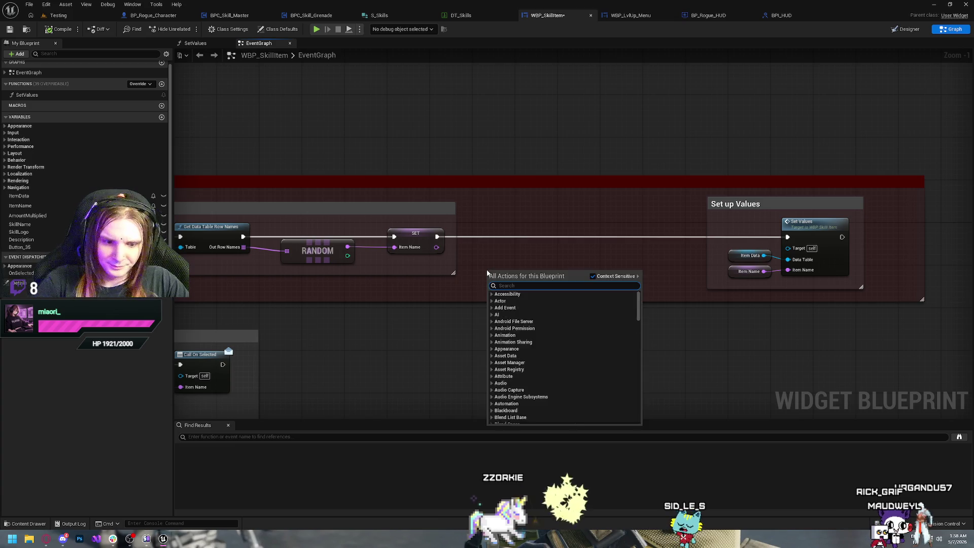
text(get hud)
key(BackSpace)
key(BackSpace)
key(BackSpace)
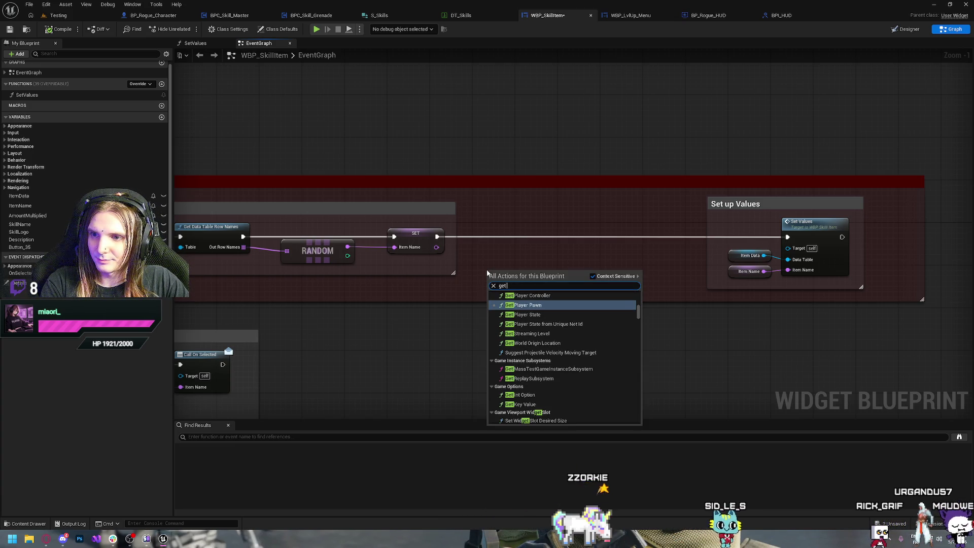
key(Up)
key(Return)
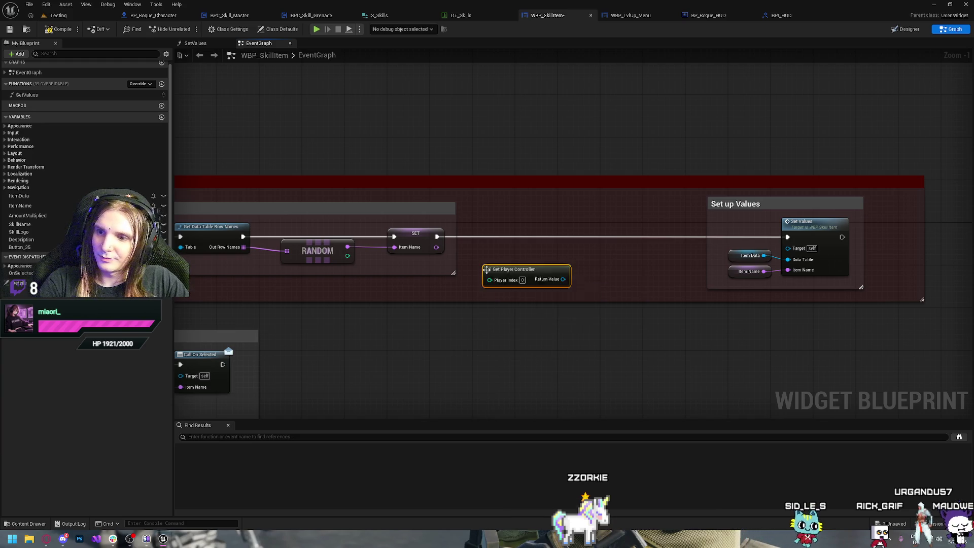
drag(565, 278, 594, 285)
text(get hud)
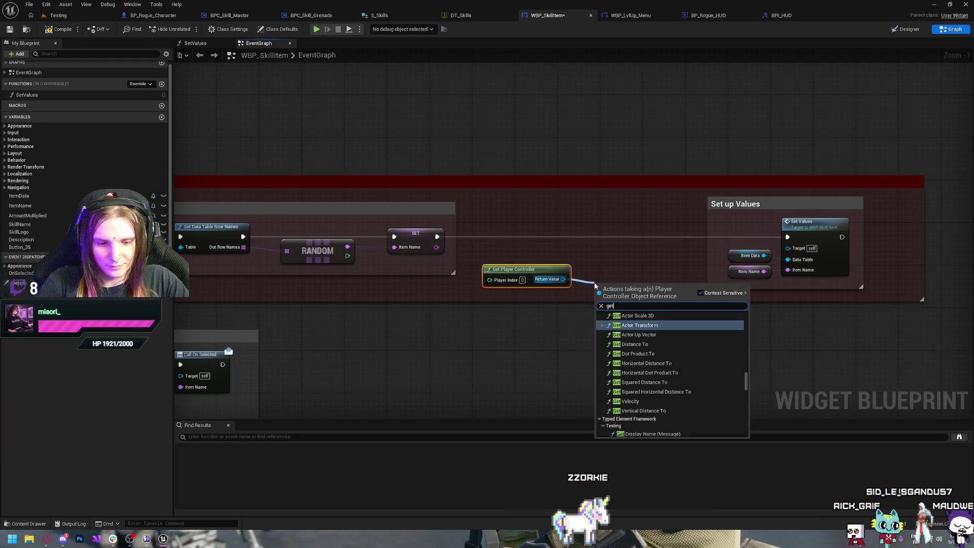
key(Return)
mouse_move(618, 281)
mouse_down()
mouse_move(600, 267)
mouse_move(517, 272)
mouse_up()
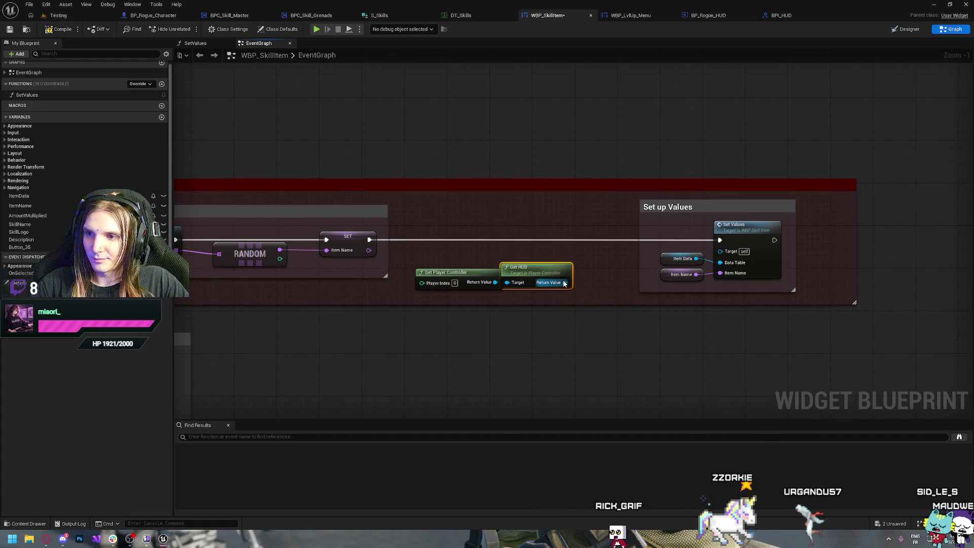
Call Check for Owned Skill on the HUD, placed on the execution line after SET.
drag(755, 229, 900, 236)
drag(564, 282, 593, 240)
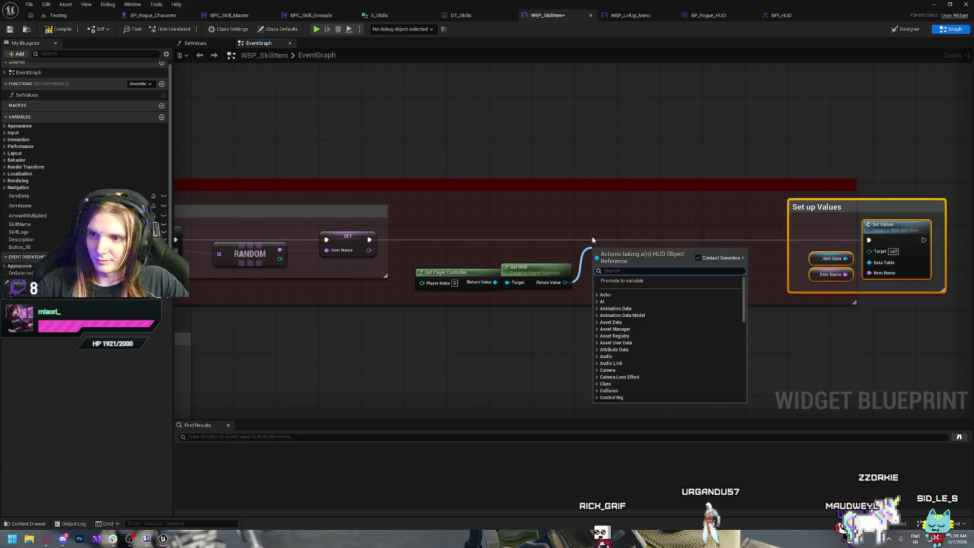
text(check)
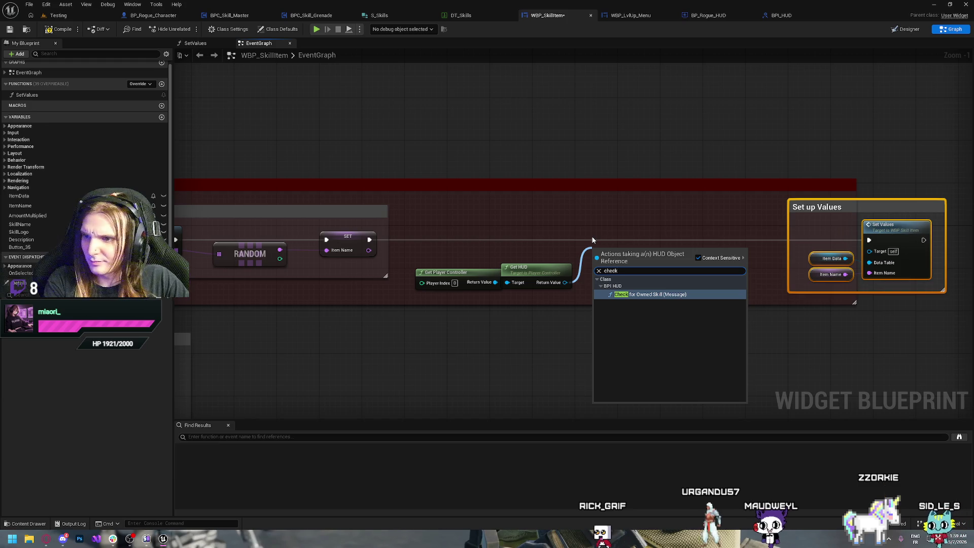
key(Return)
mouse_move(621, 247)
mouse_down()
mouse_move(607, 221)
mouse_move(637, 221)
mouse_move(607, 221)
mouse_up()
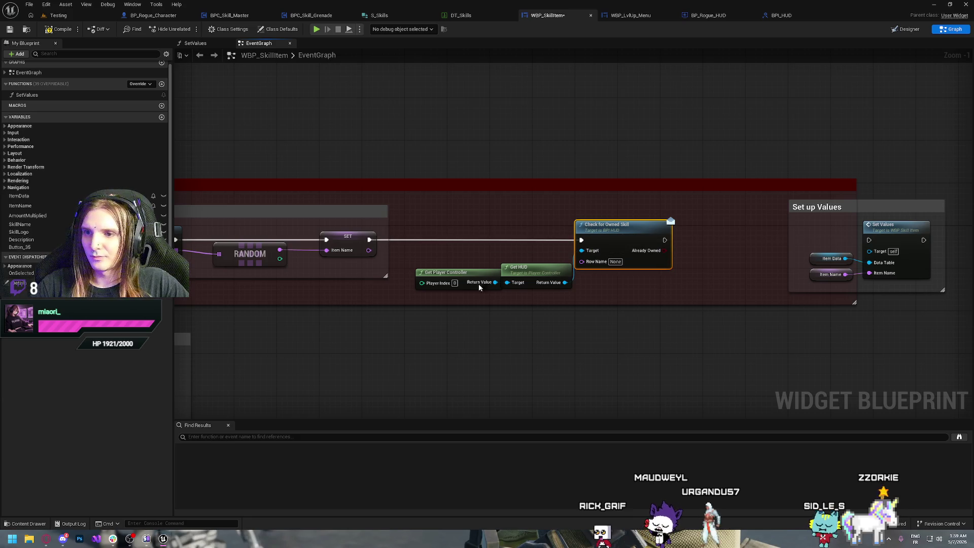
Feed Item Name into Check for Owned Skill's Row Name via a reroute, then compile the widget.
drag(520, 287, 531, 258)
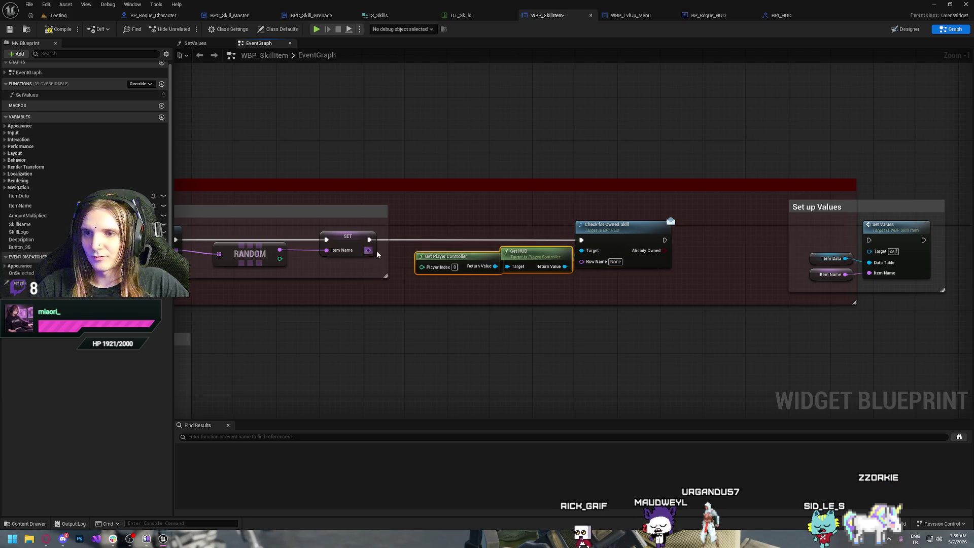
drag(591, 266, 589, 262)
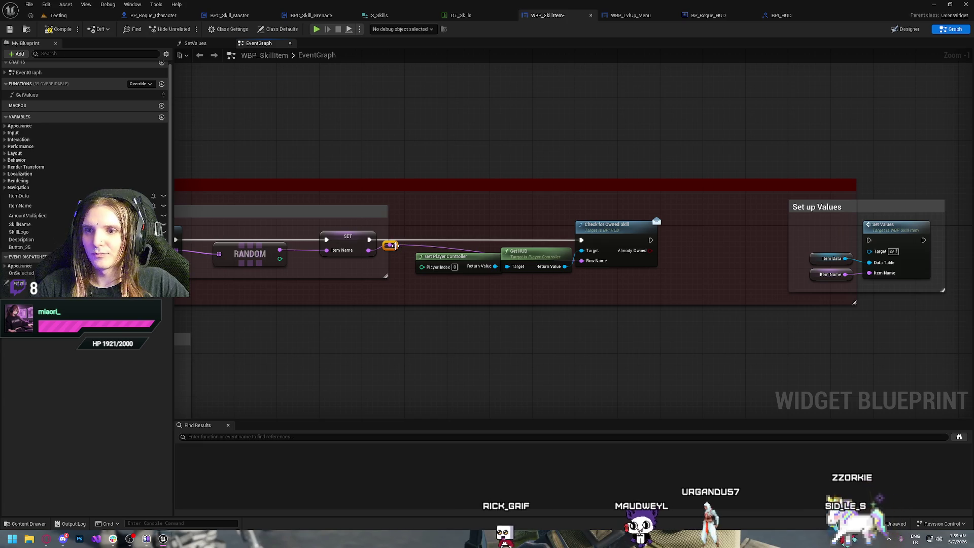
drag(422, 277, 422, 282)
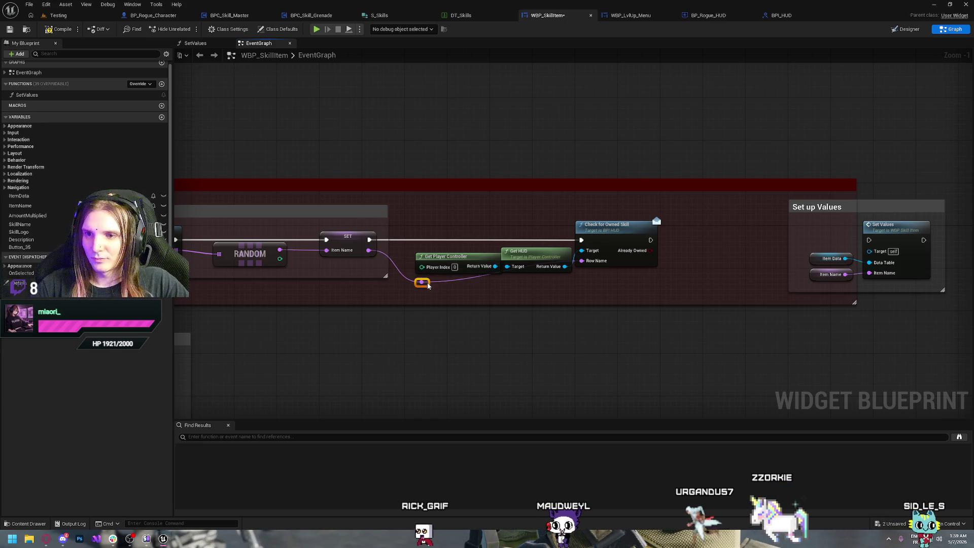
mouse_move(615, 235)
mouse_down()
mouse_move(662, 232)
mouse_move(652, 230)
mouse_up()
click(457, 284)
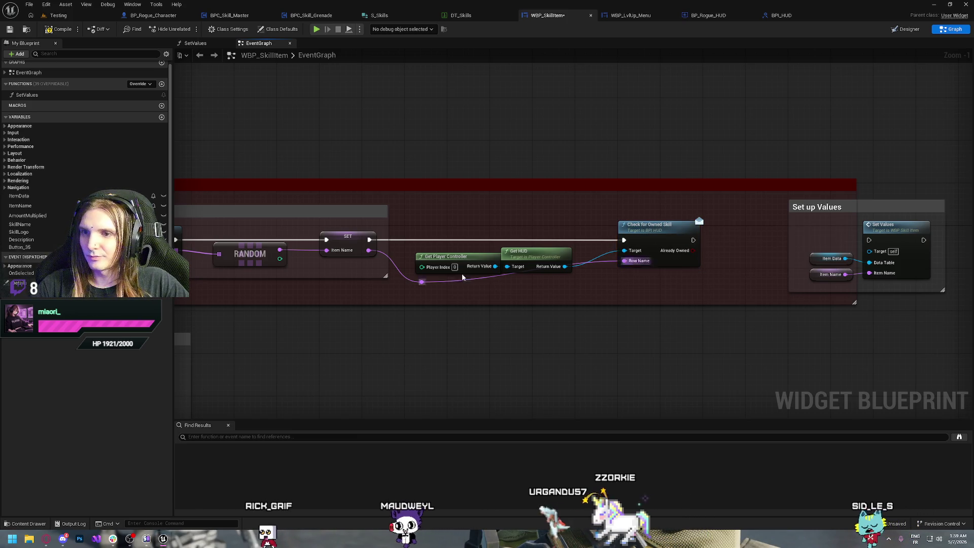
double_click(458, 280)
drag(462, 282, 570, 285)
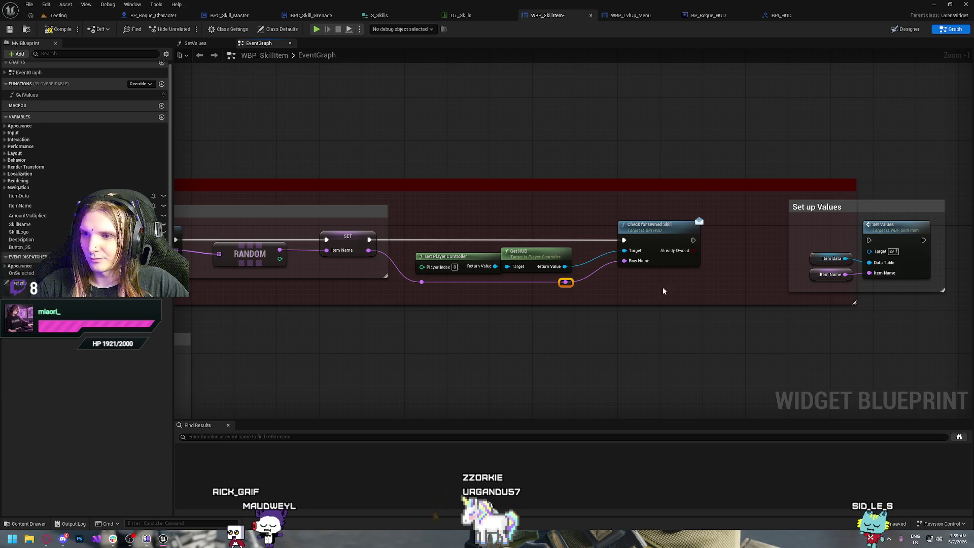
drag(686, 287, 463, 284)
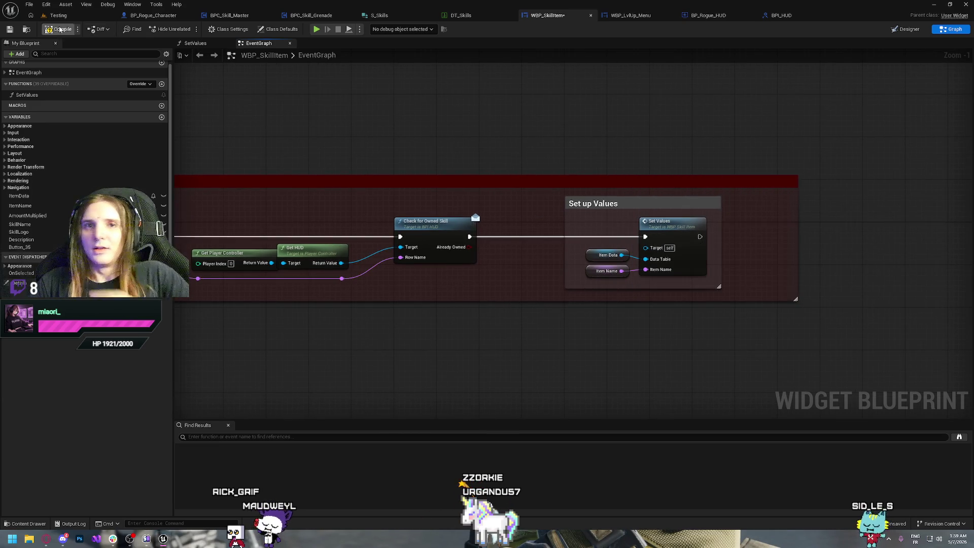
key(ctrl+s)
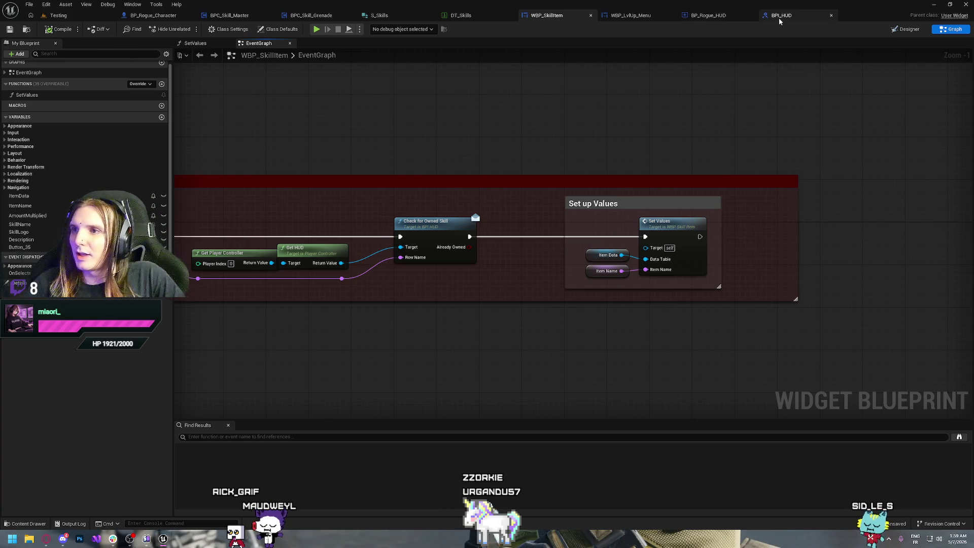
click(712, 16)
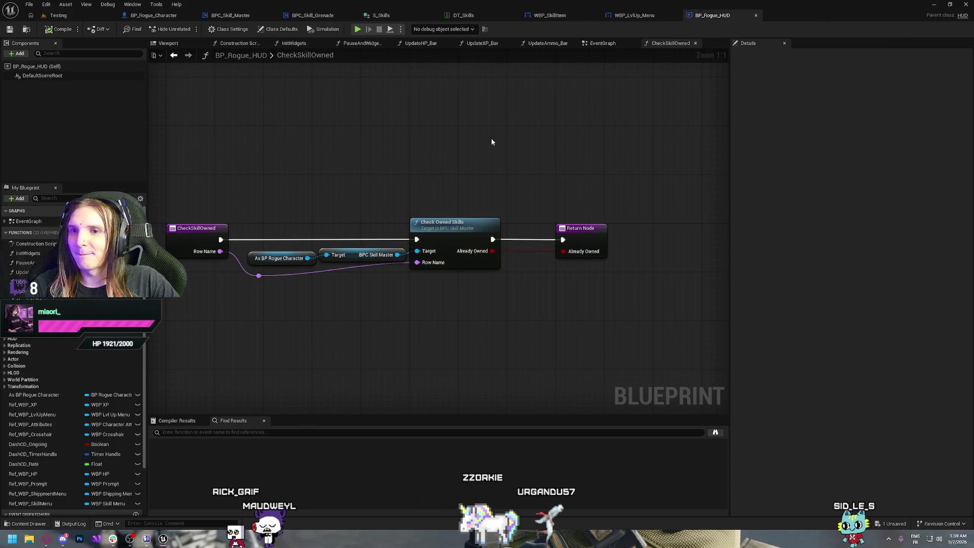
Delete the old CheckSkillOwned nodes and the CheckSkillOwned function from BP_Rogue_HUD.
mouse_move(253, 192)
mouse_down()
mouse_move(453, 302)
mouse_move(593, 285)
mouse_up()
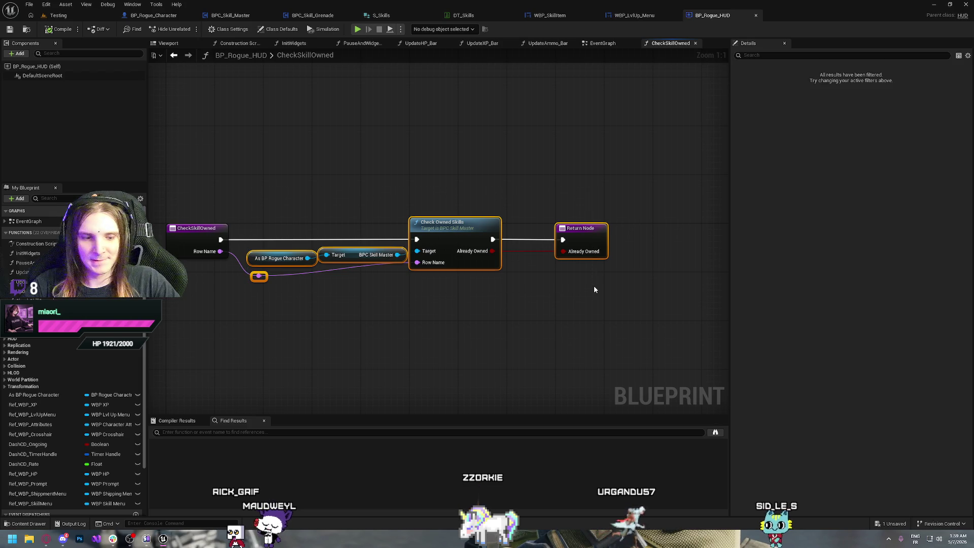
key(Delete)
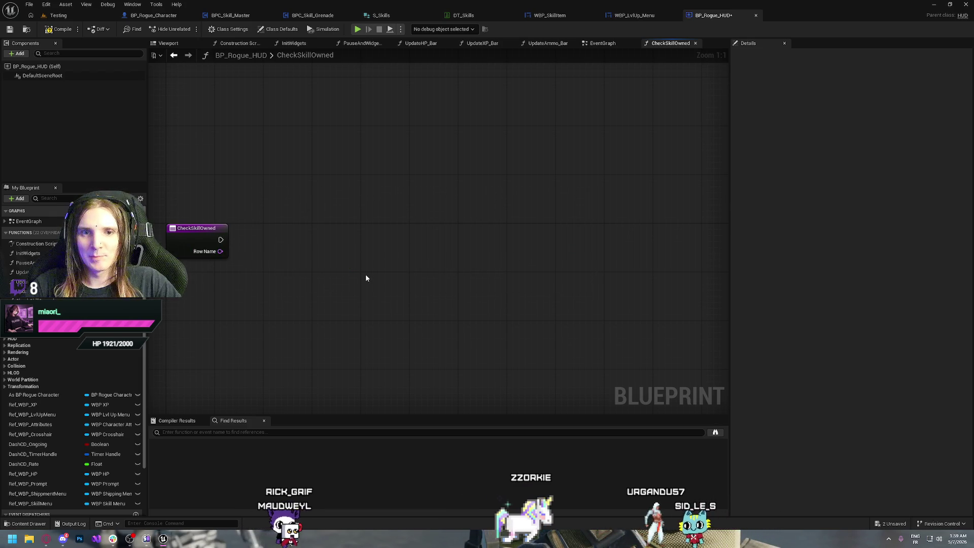
click(281, 267)
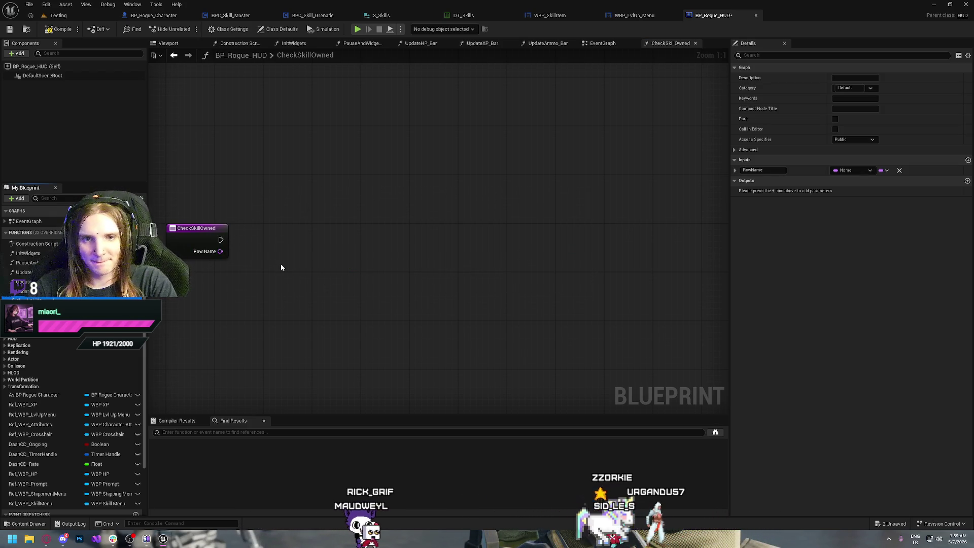
key(Delete)
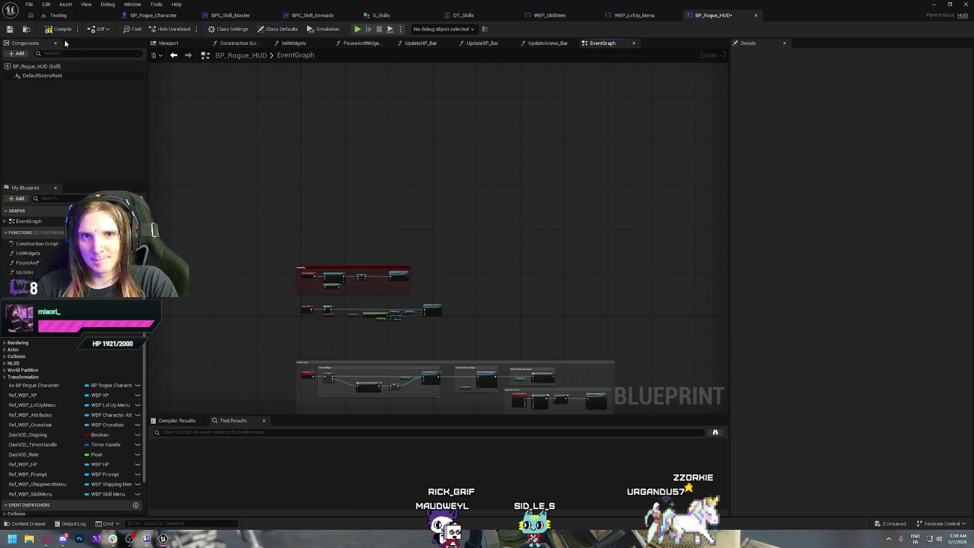
Add BPI_HUD to the HUD's Implemented Interfaces in Class Settings.
click(280, 30)
click(229, 31)
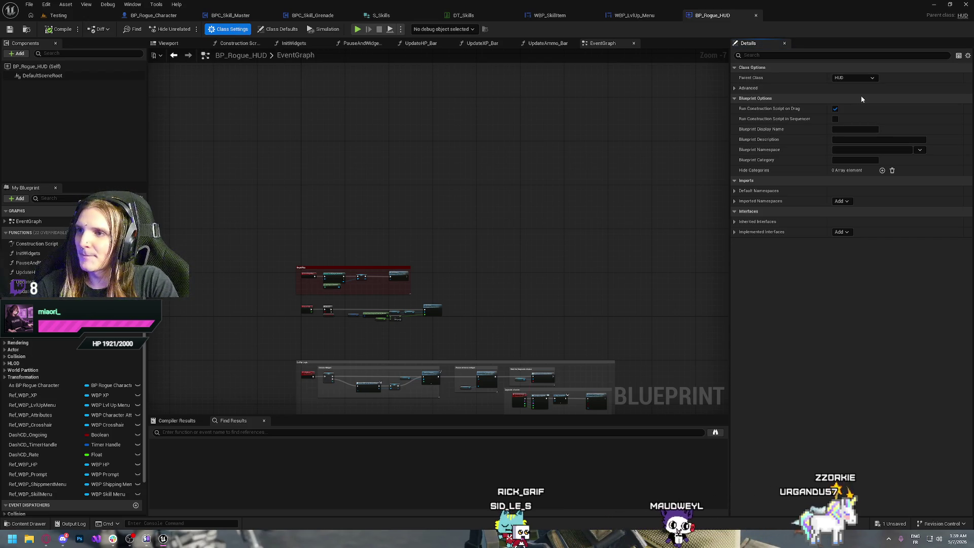
click(842, 233)
text(bpi)
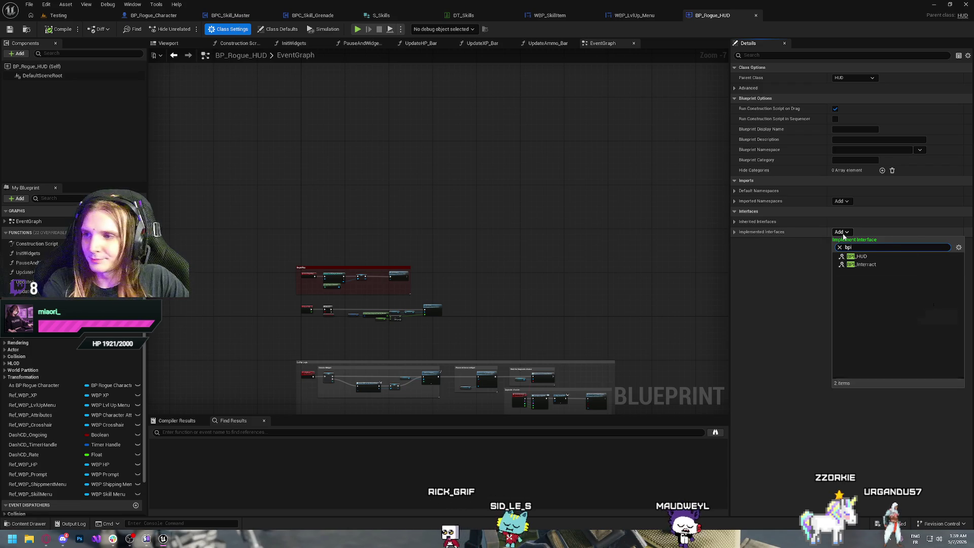
click(872, 256)
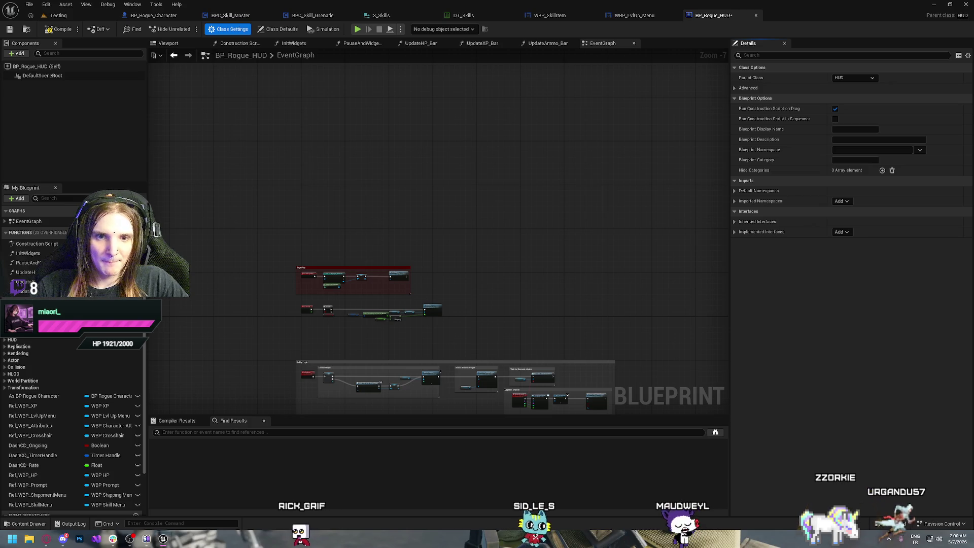
double_click(30, 315)
Paste the skill-check nodes into CheckForOwnedSkill, wiring the entry and Row Name to the reroute.
drag(479, 220, 710, 226)
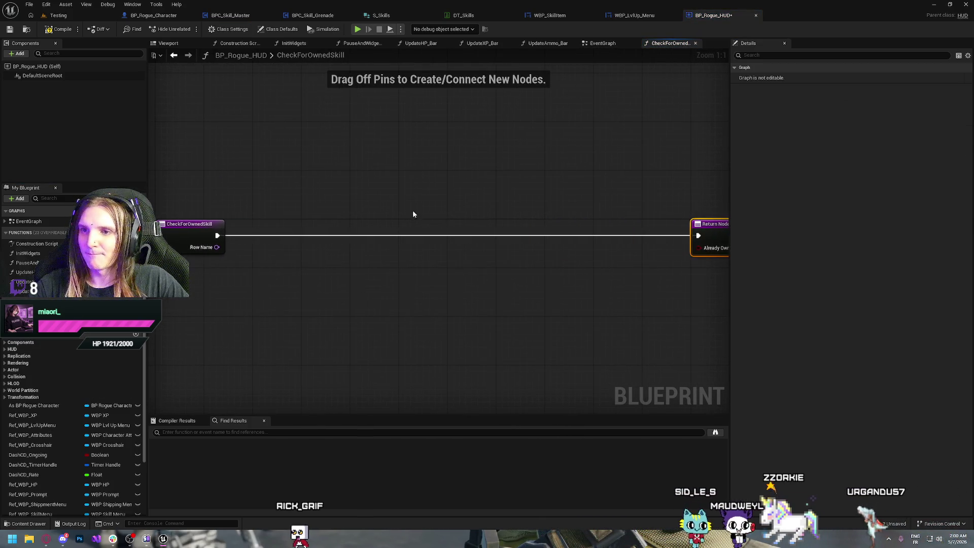
key(ctrl+v)
key(q)
drag(271, 234, 454, 234)
drag(265, 247, 297, 273)
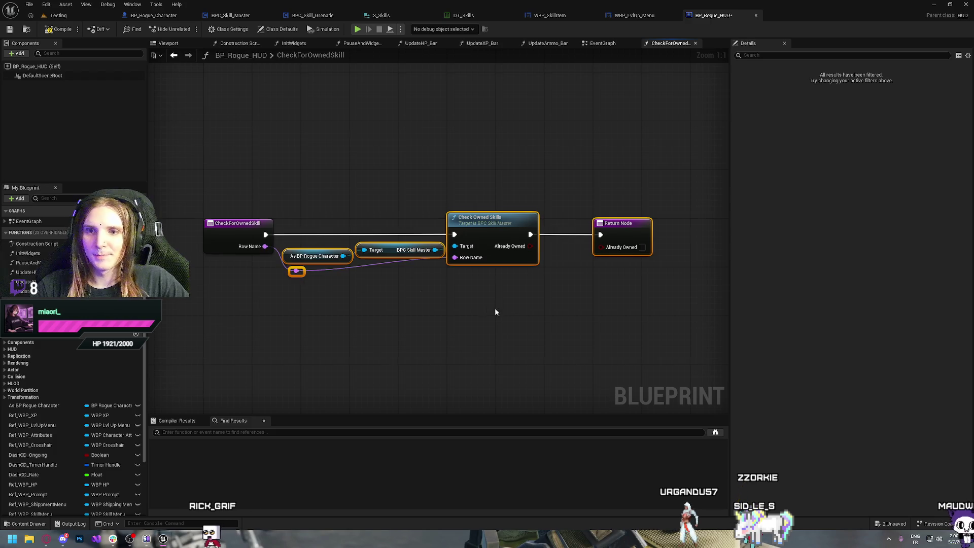
drag(496, 311, 362, 311)
drag(364, 218, 412, 218)
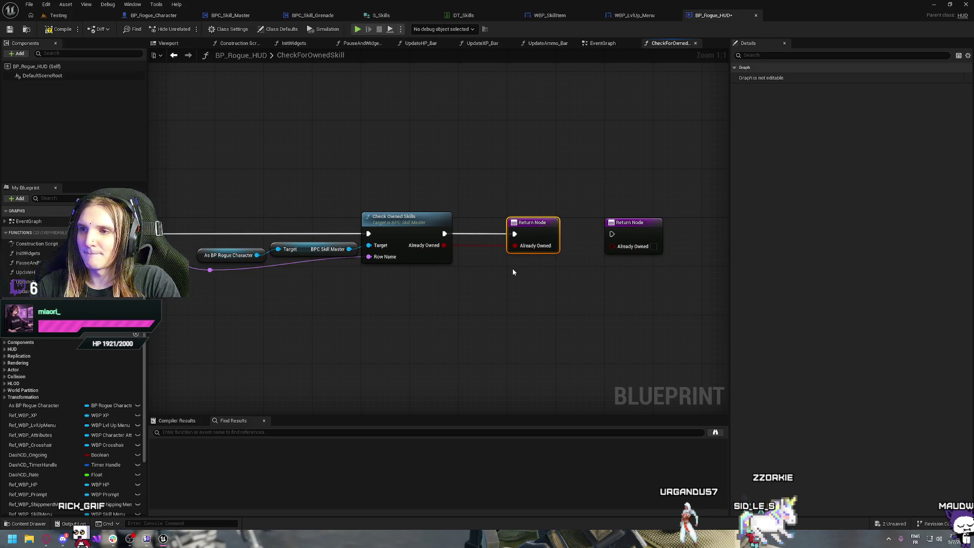
Delete the extra Return Node, return Already Owned, and save BP_Rogue_HUD.
key(Delete)
drag(655, 182, 603, 260)
mouse_move(444, 245)
mouse_down()
mouse_move(612, 246)
mouse_move(517, 235)
mouse_up()
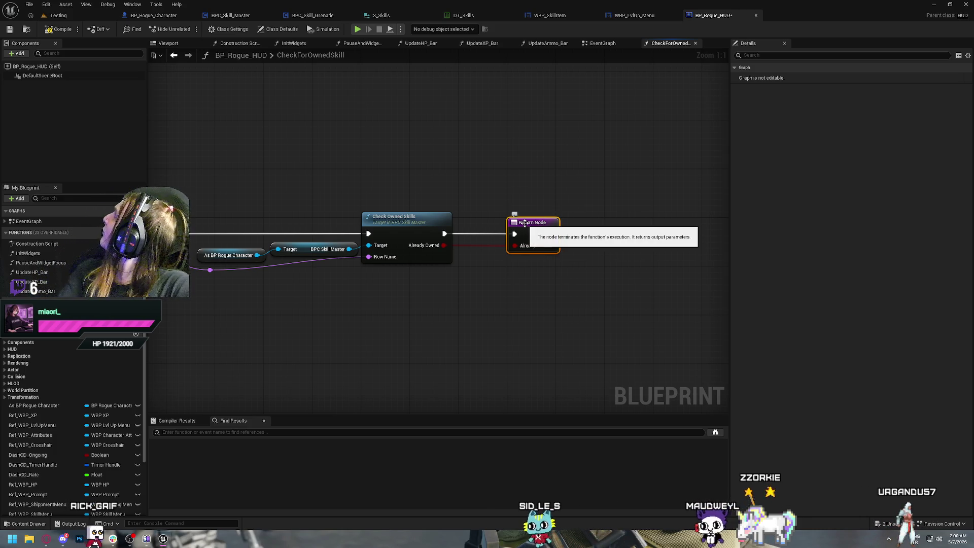
key(ctrl+s)
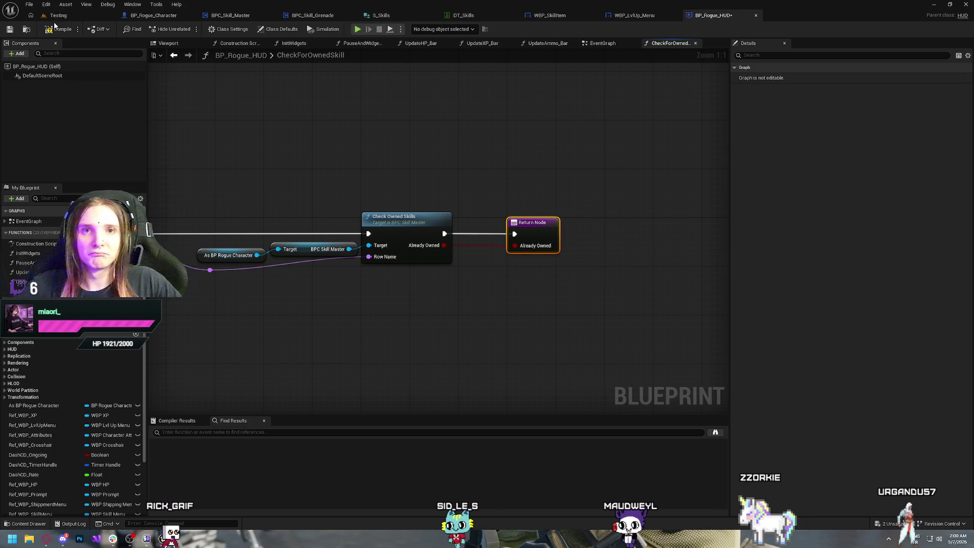
mouse_move(377, 114)
mouse_down()
mouse_move(441, 150)
mouse_move(430, 151)
mouse_up()
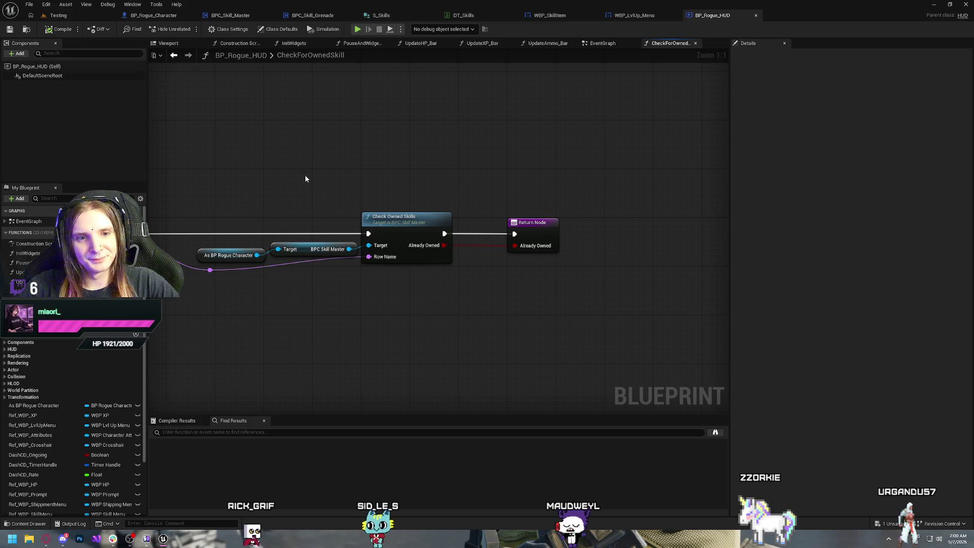
Play the Testing level, deliver at the green zone, pick Grenade upgrades twice, then stop.
click(61, 16)
click(189, 29)
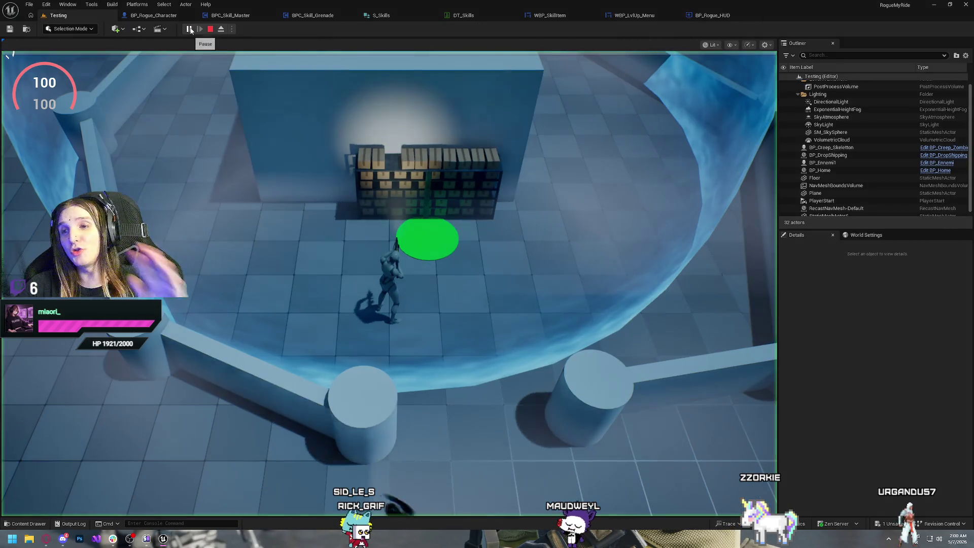
key(s)
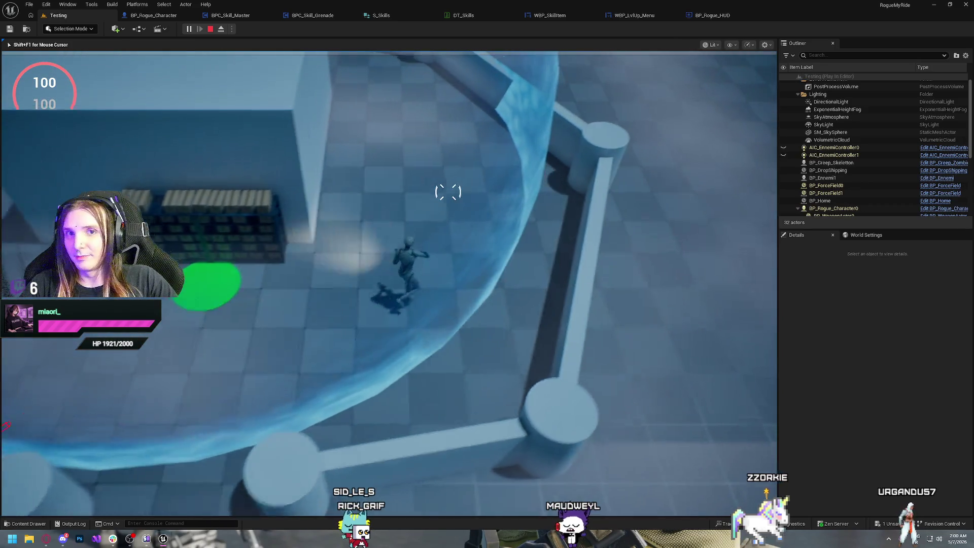
key(w)
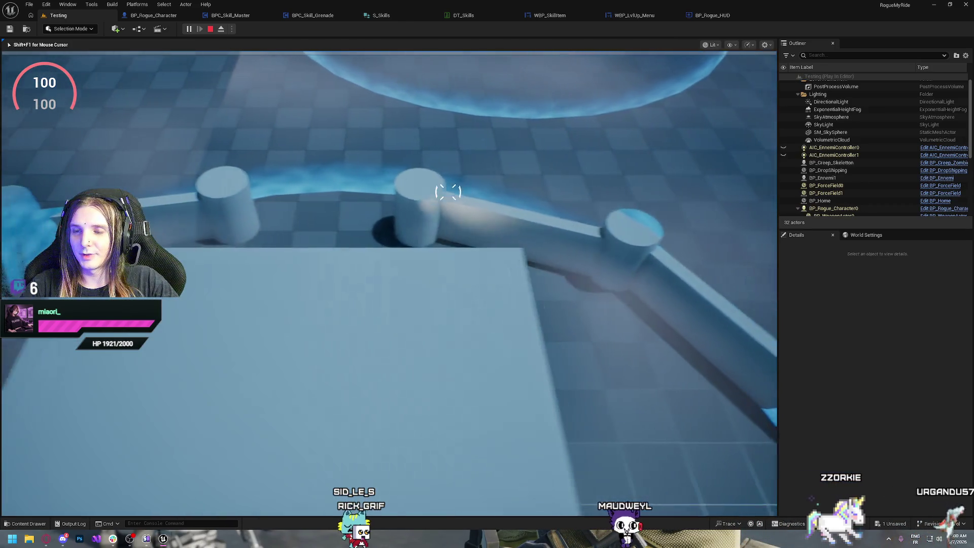
key(w)
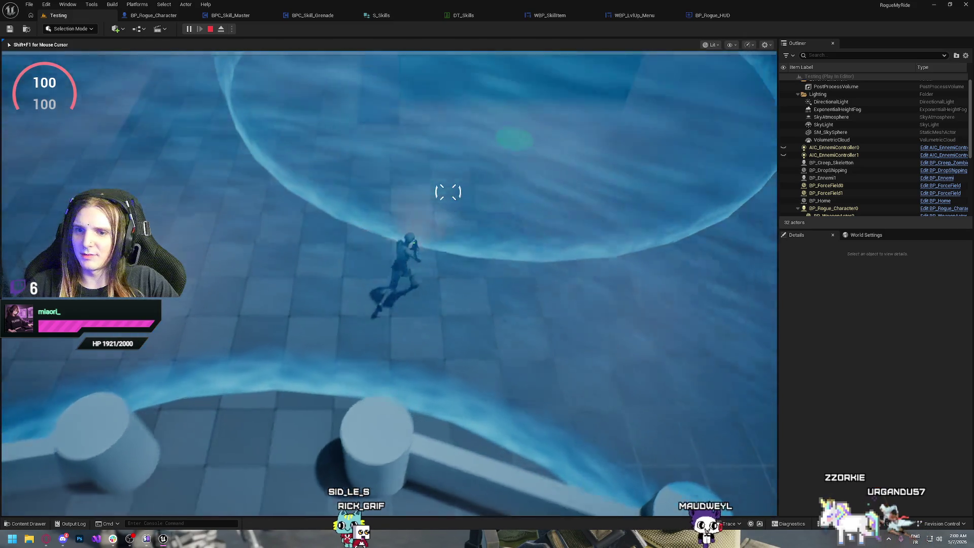
key(e)
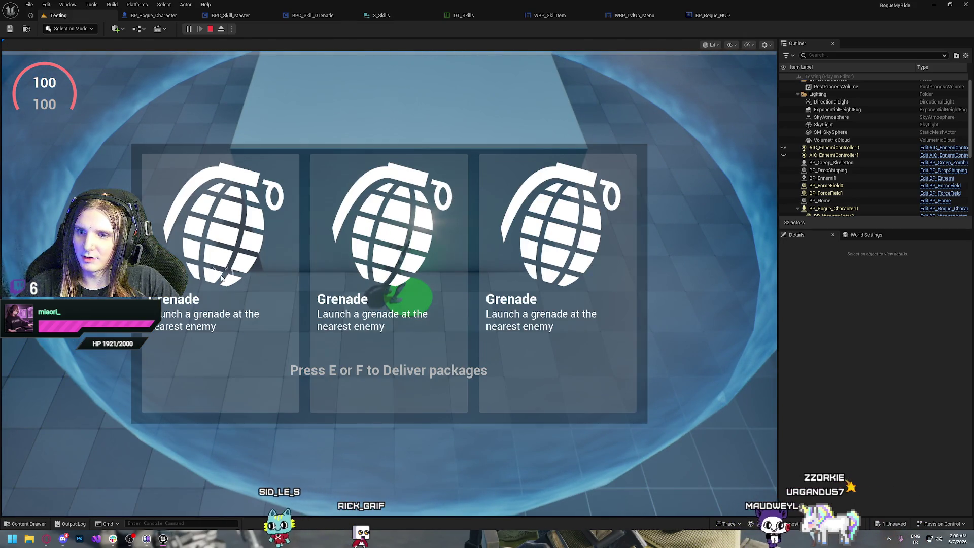
click(213, 279)
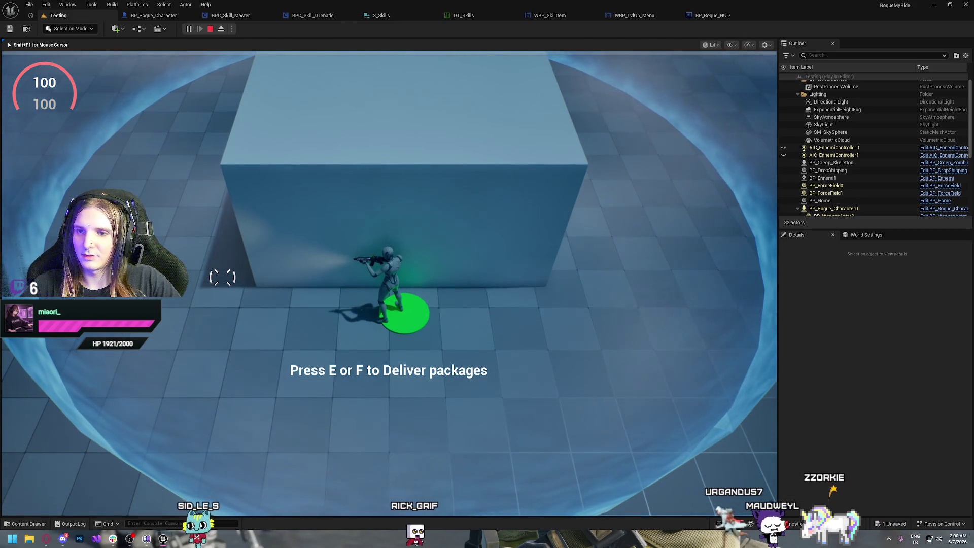
key(e)
click(252, 239)
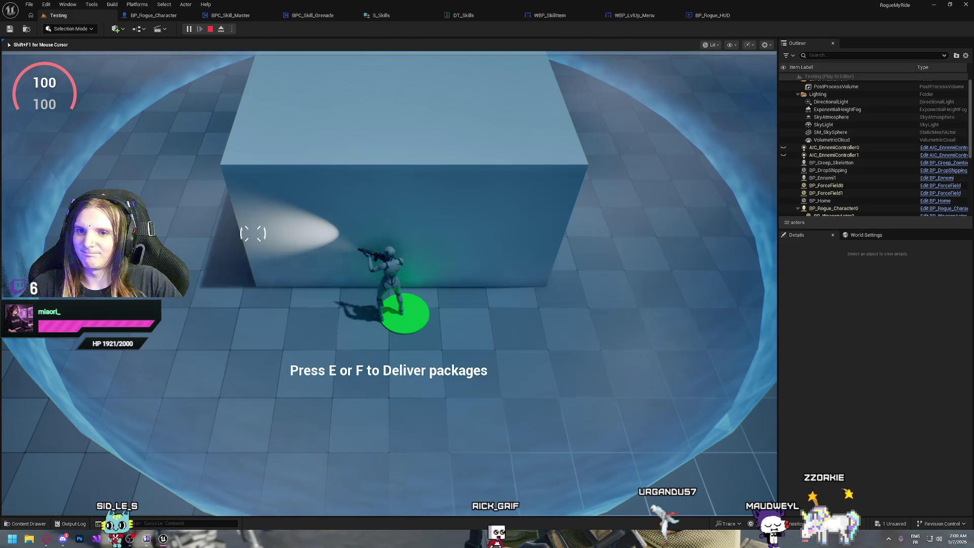
key(Escape)
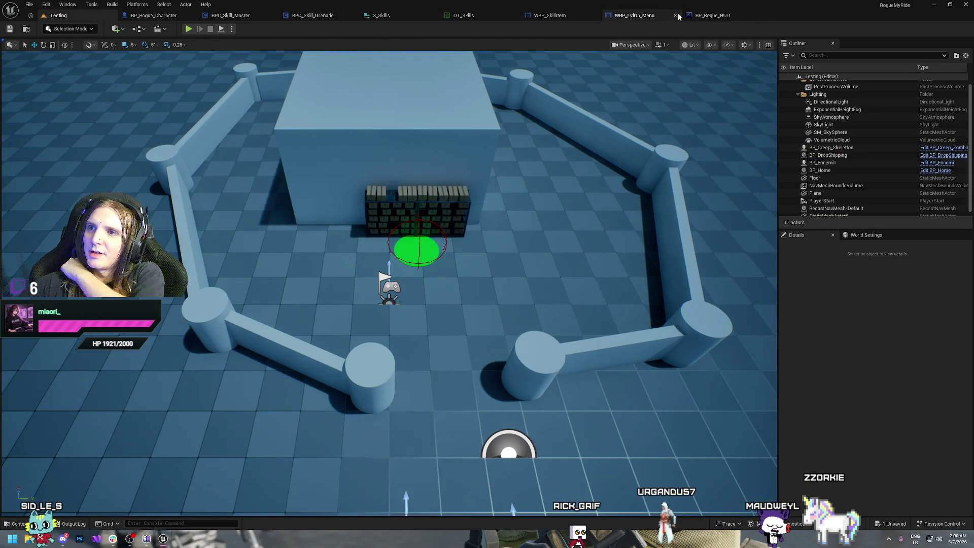
Add a Branch after Check for Owned Skill driven by Already Owned, moving Set up Values right.
click(553, 15)
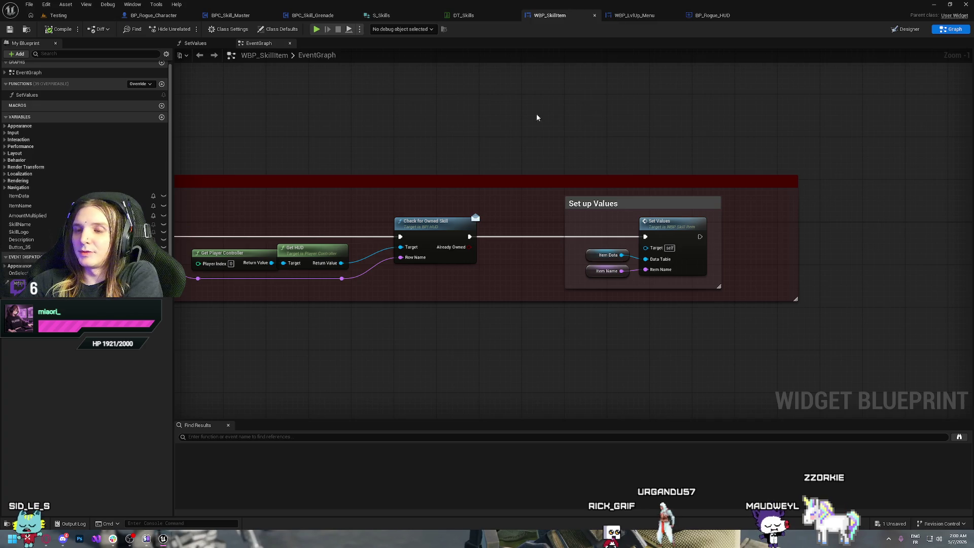
drag(509, 131, 390, 122)
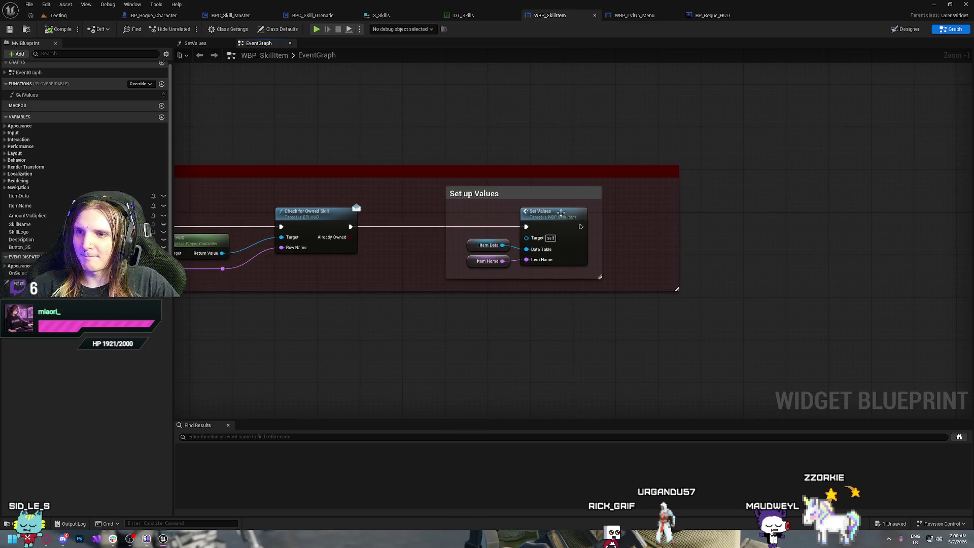
drag(545, 221, 640, 224)
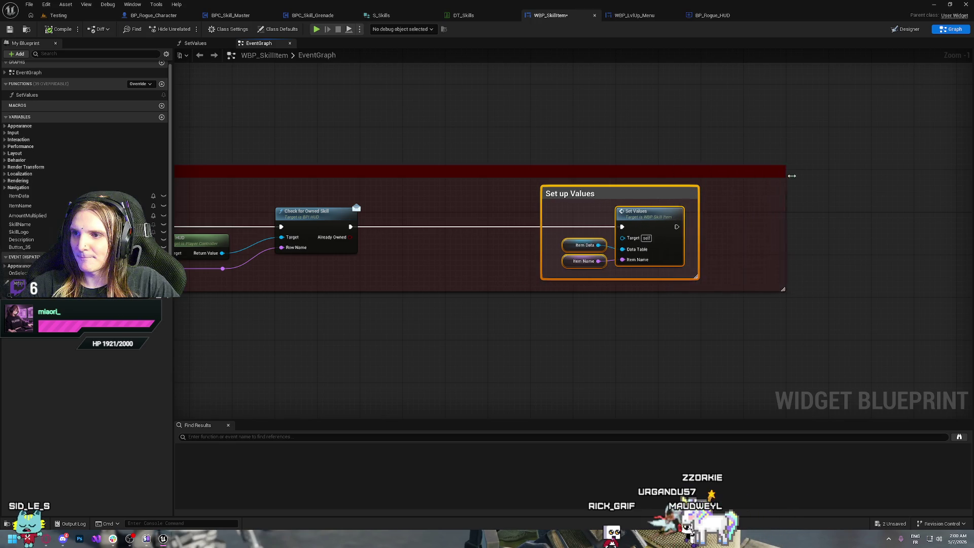
click(411, 208)
mouse_move(349, 237)
mouse_down()
mouse_move(402, 245)
mouse_move(429, 226)
mouse_up()
drag(349, 229, 409, 226)
drag(536, 194, 701, 261)
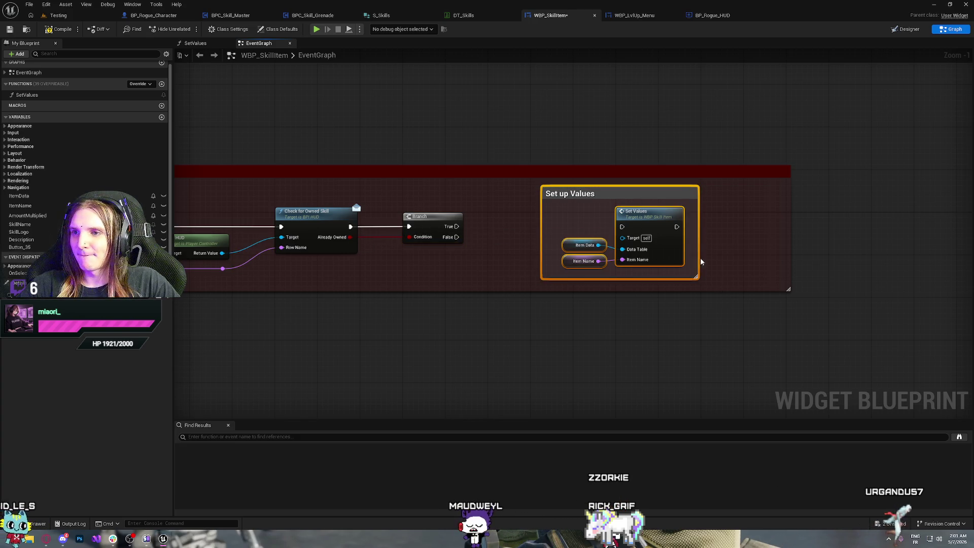
drag(659, 216, 744, 217)
click(532, 223)
Attach a Print String to the Branch's True output printing SkillFree.
mouse_move(457, 226)
mouse_down()
mouse_move(521, 210)
mouse_move(504, 202)
mouse_up()
text(print)
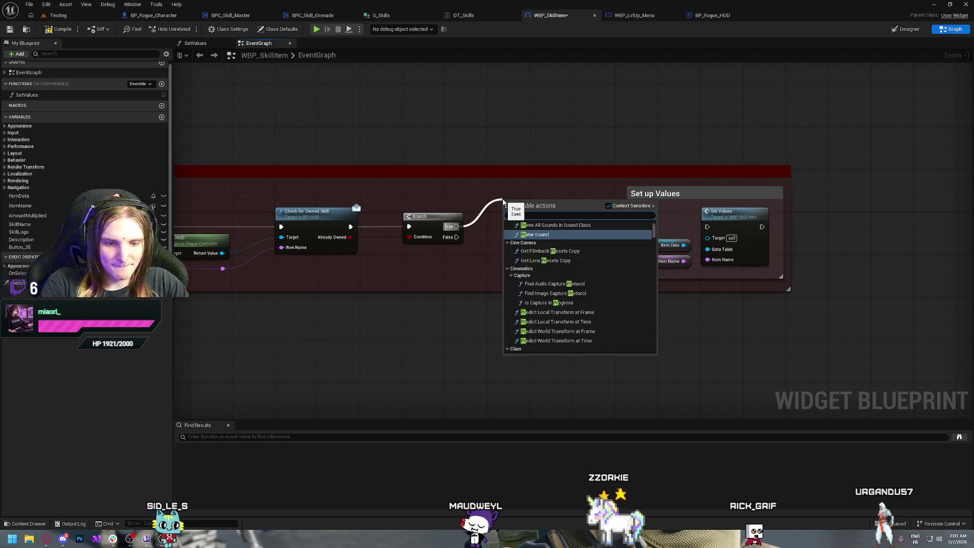
key(Return)
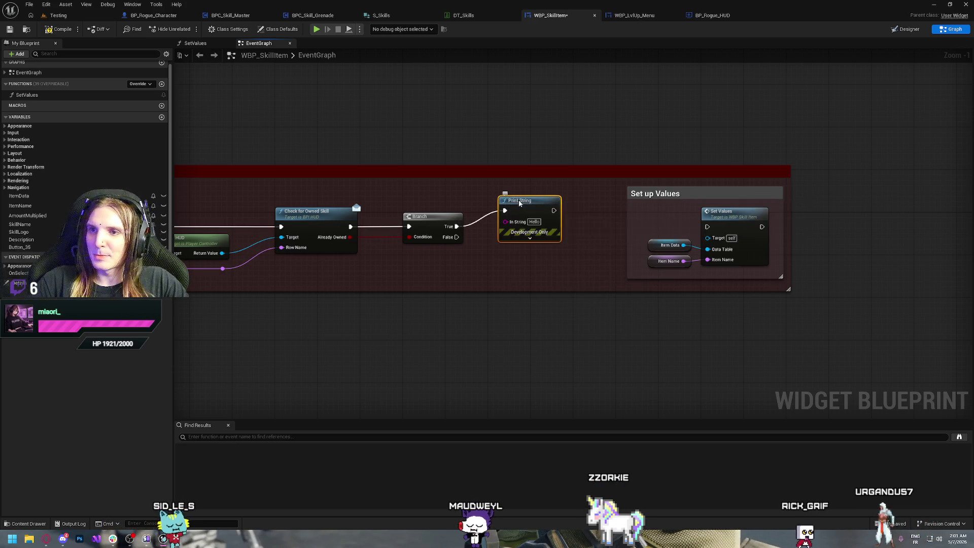
drag(521, 202, 531, 186)
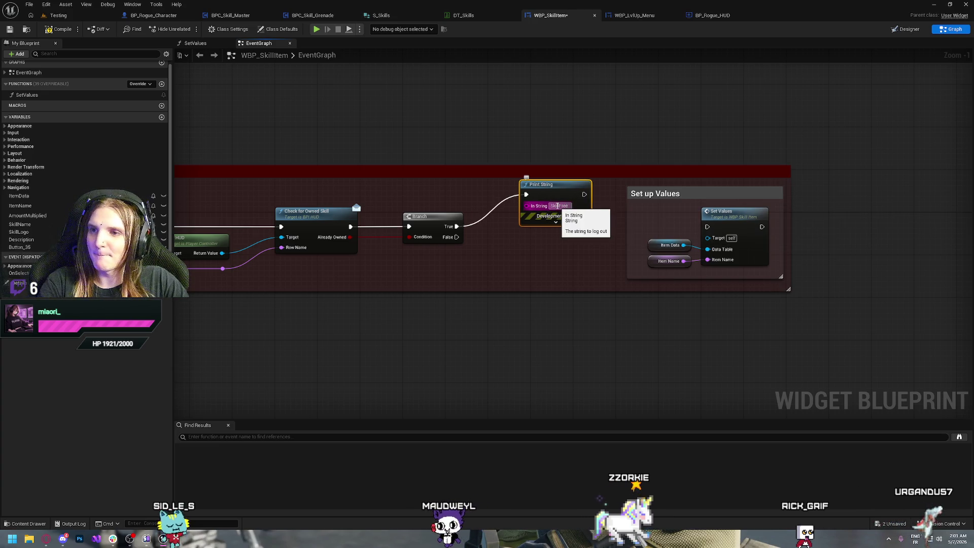
text(lFree)
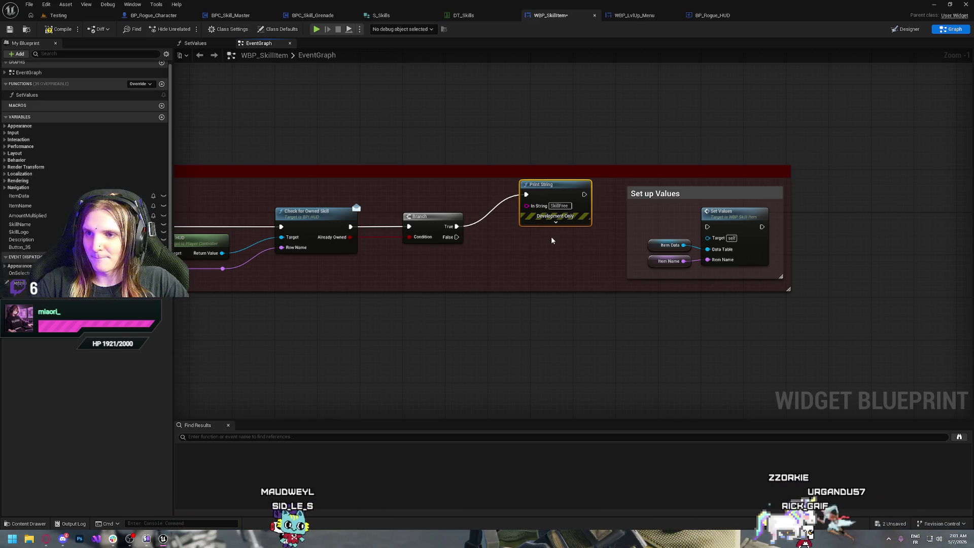
Duplicate the Print String onto the Branch's False output with the text SkillTaken.
key(ctrl+c)
key(ctrl+v)
mouse_move(459, 240)
mouse_down()
mouse_move(536, 274)
mouse_move(552, 263)
mouse_move(541, 244)
mouse_up()
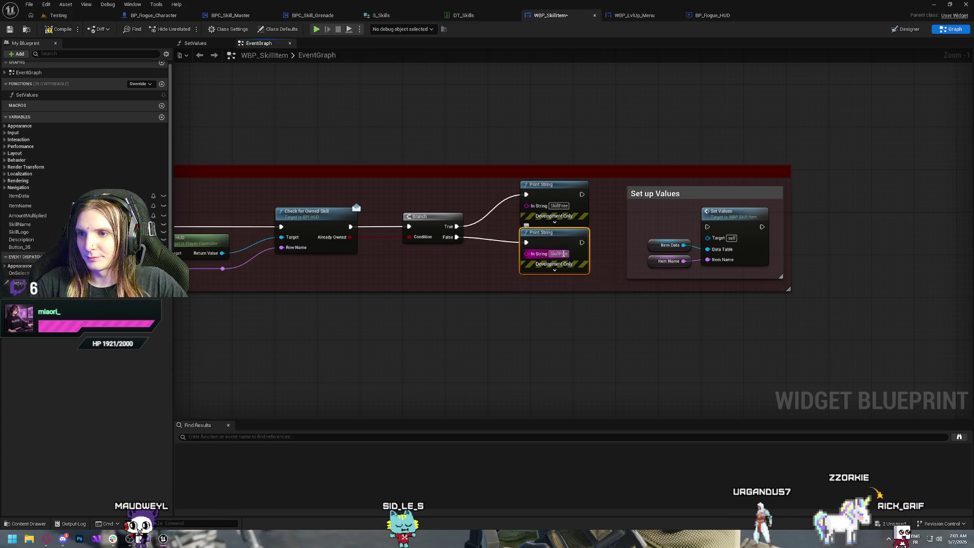
text(Sk)
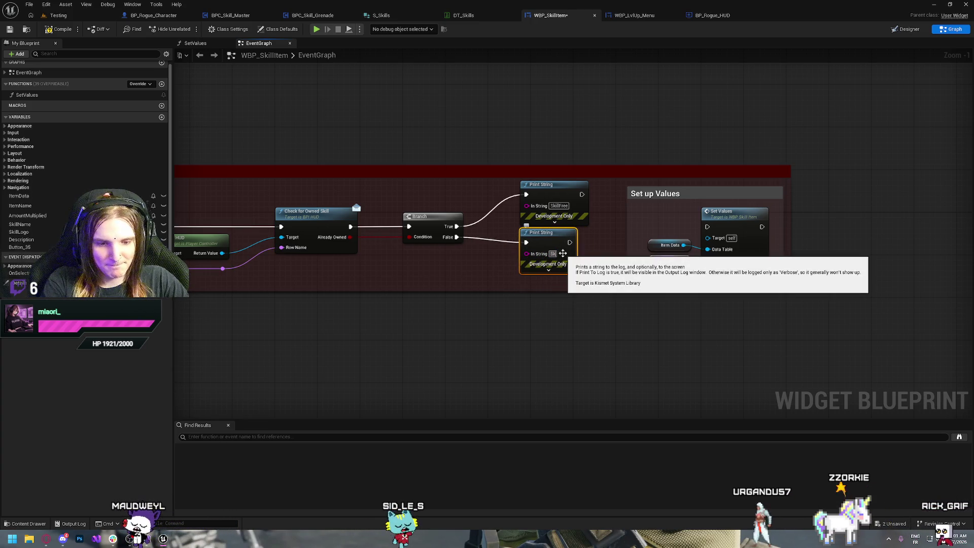
text(illTaken)
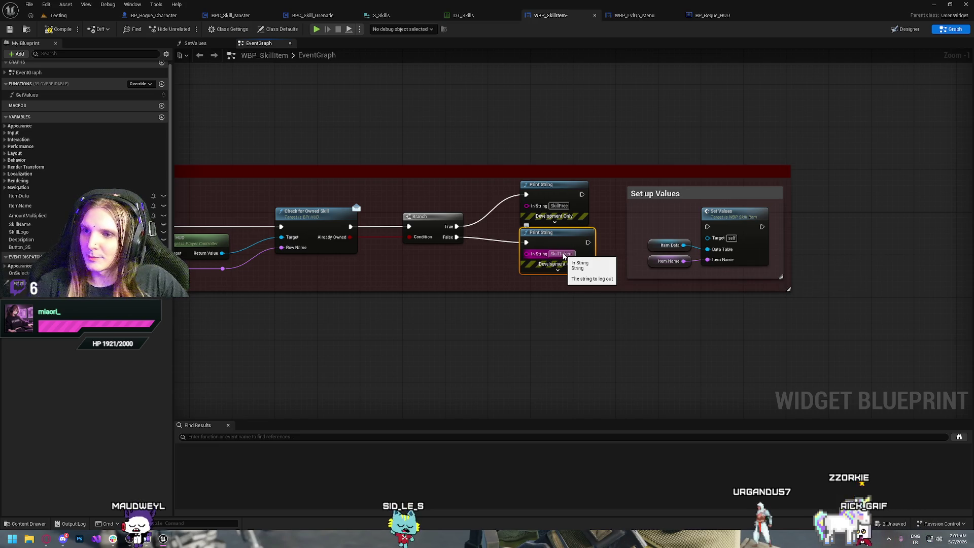
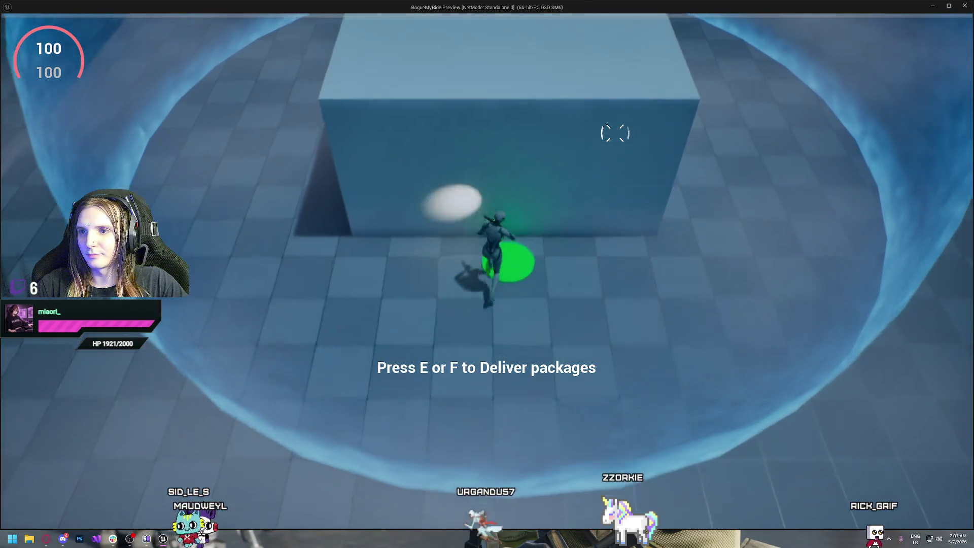
Open the skill choice panel several times, picking a Grenade skill each time.
key(e)
click(455, 198)
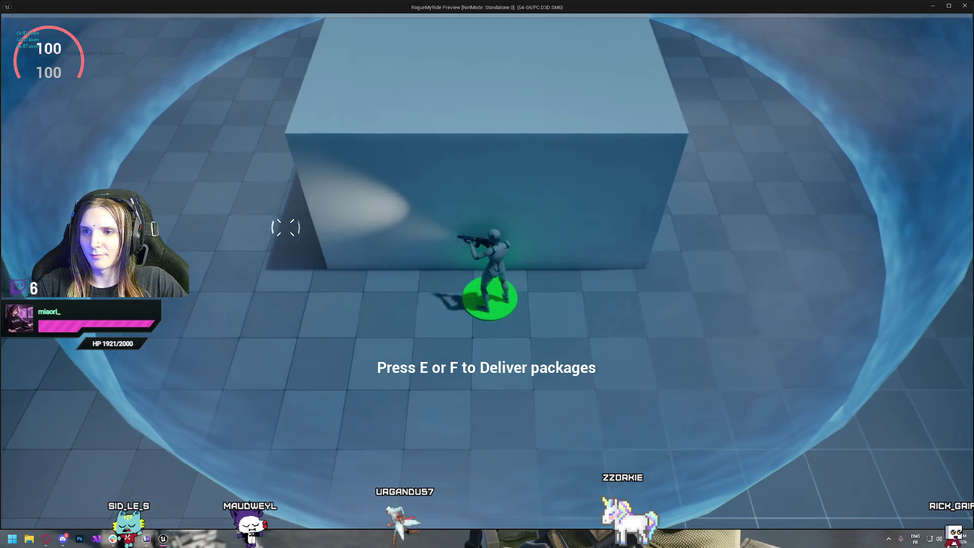
key(e)
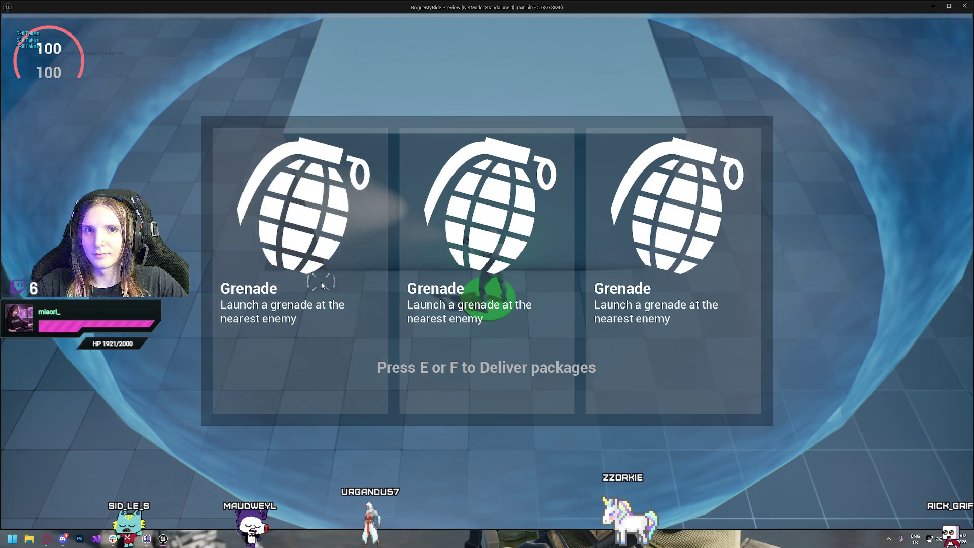
click(315, 280)
key(e)
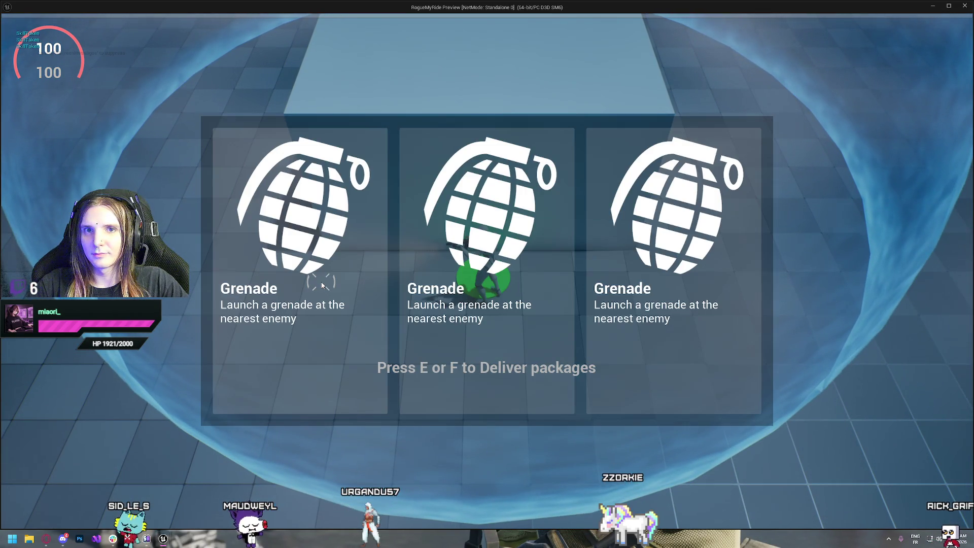
click(316, 229)
key(Escape)
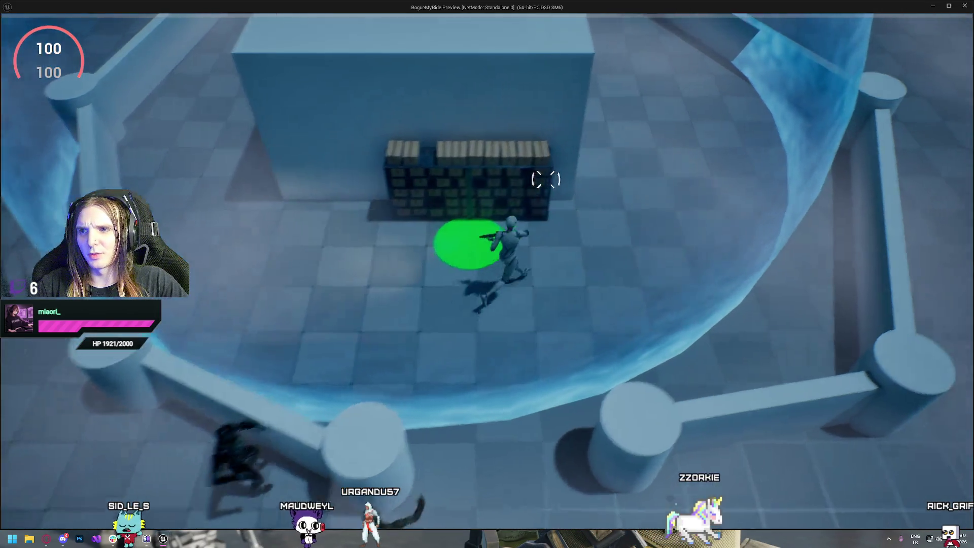
Run onto the green delivery pad, pick a Grenade card, and stop the preview.
key(w)
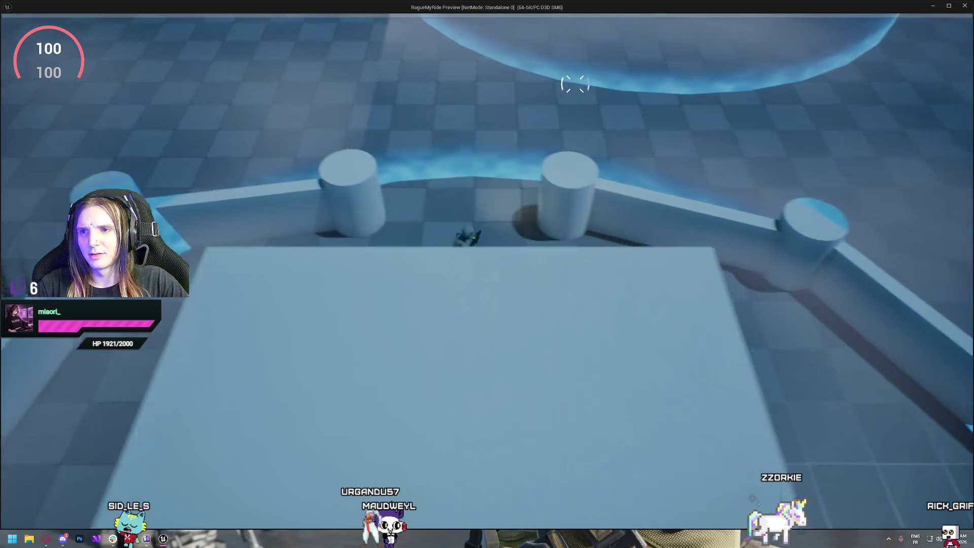
key(w)
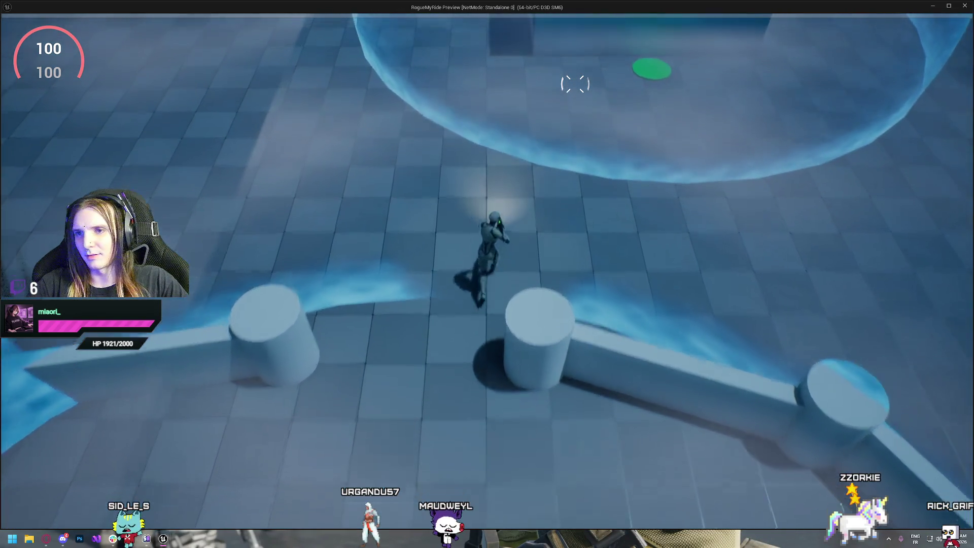
key(w)
key(e)
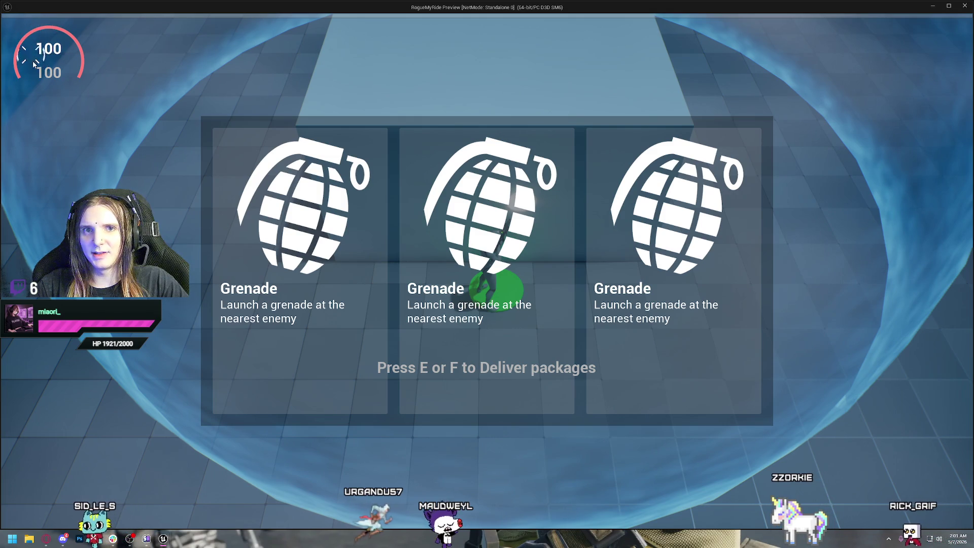
click(319, 284)
key(Escape)
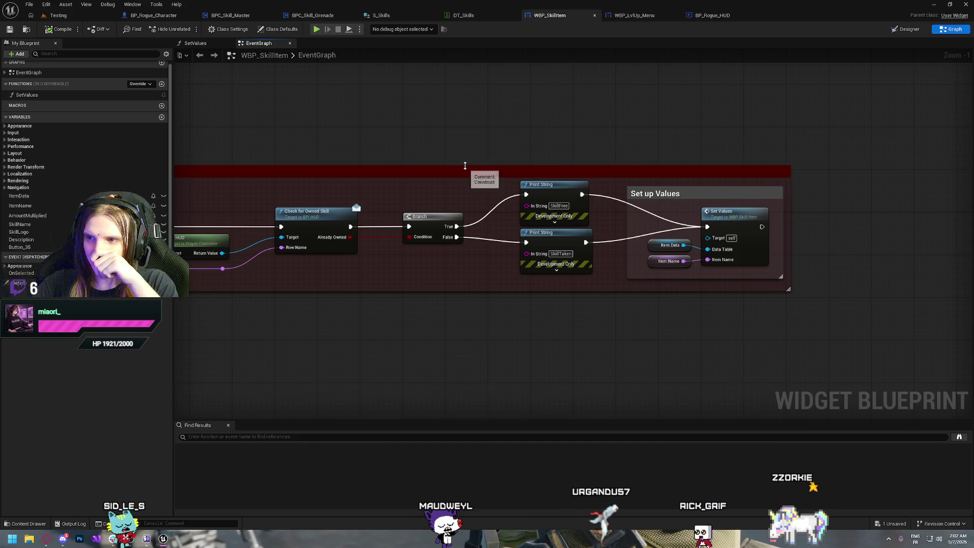
Add an Append node feeding the upper Print String's In String, placed above the Branch.
drag(466, 164, 615, 135)
drag(365, 152, 637, 157)
drag(333, 175, 462, 182)
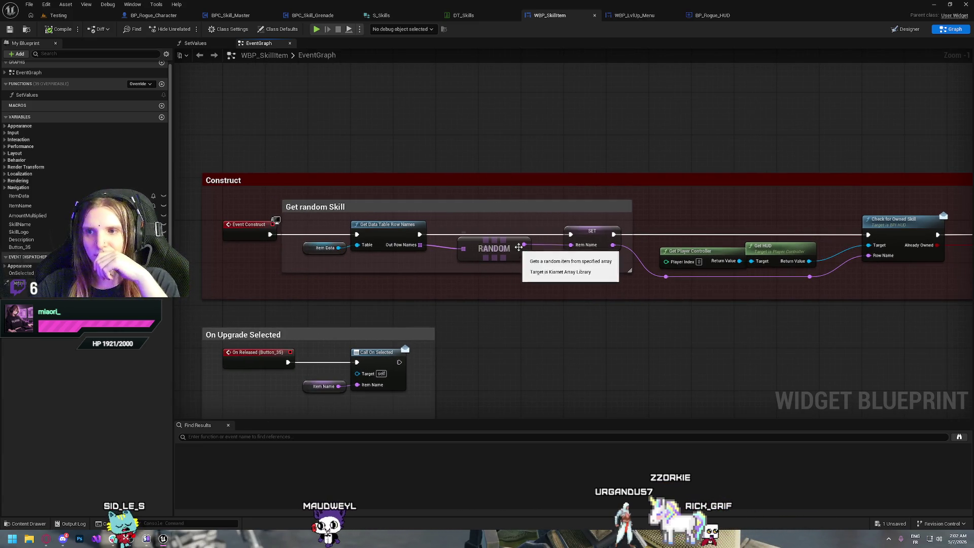
drag(699, 299, 335, 277)
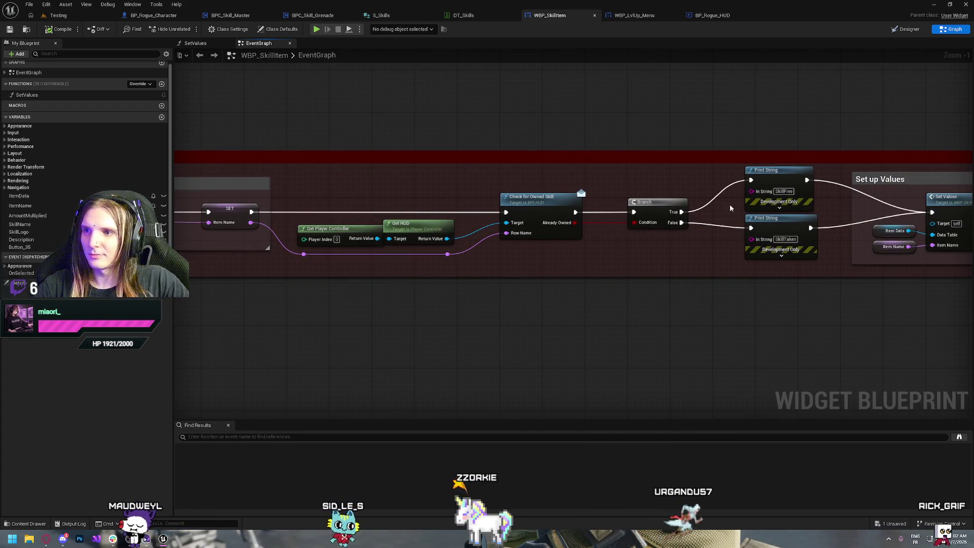
drag(751, 191, 637, 185)
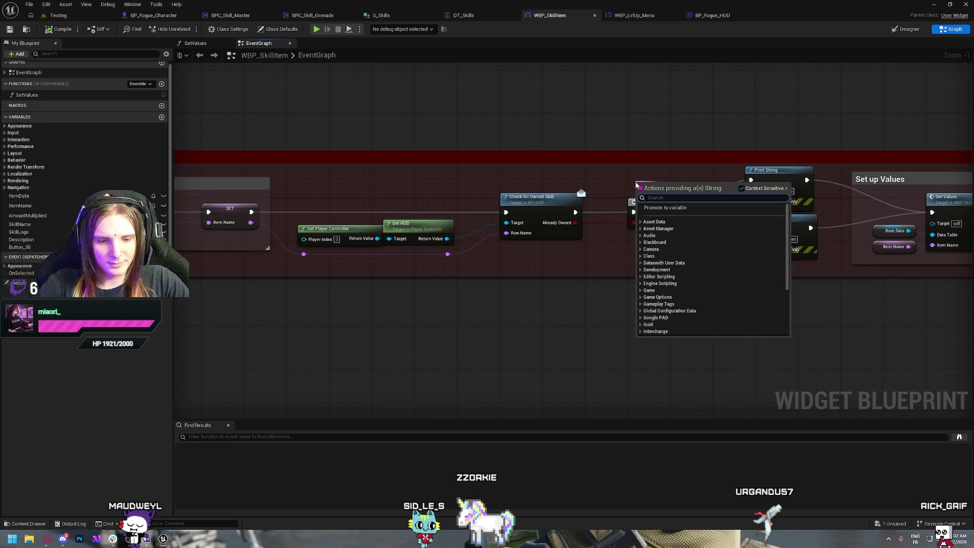
text(app)
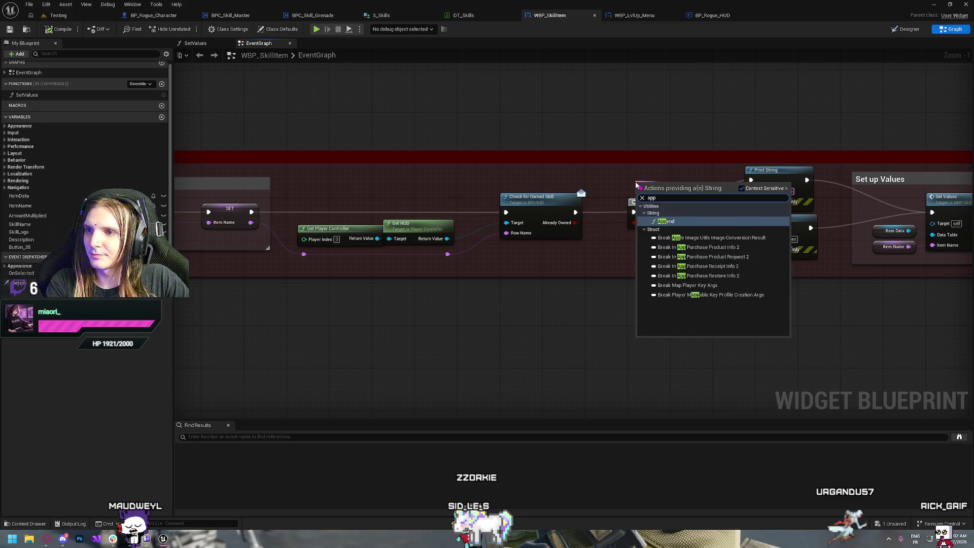
key(Return)
drag(660, 189, 646, 168)
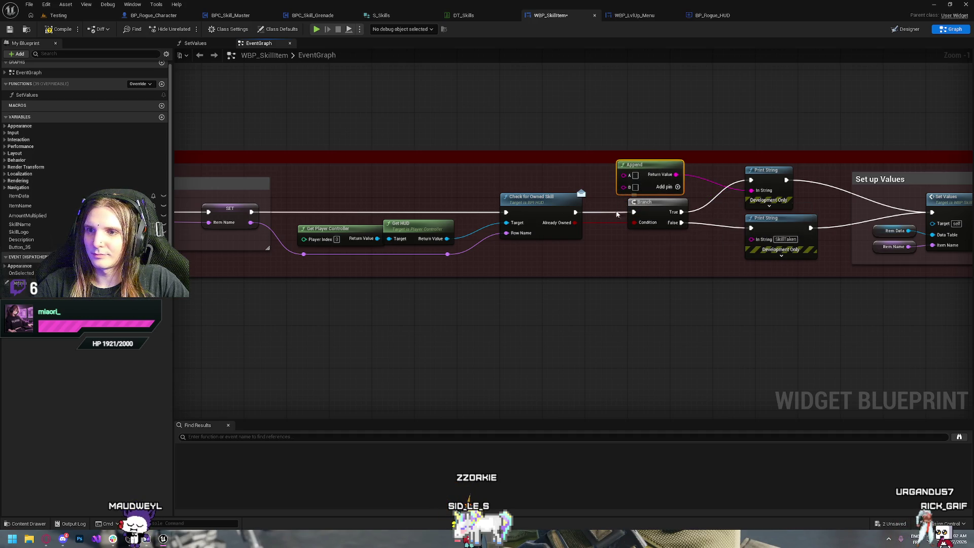
Join Item Name, '--->' and Already Owned in the Append, then save the widget.
drag(250, 222, 624, 175)
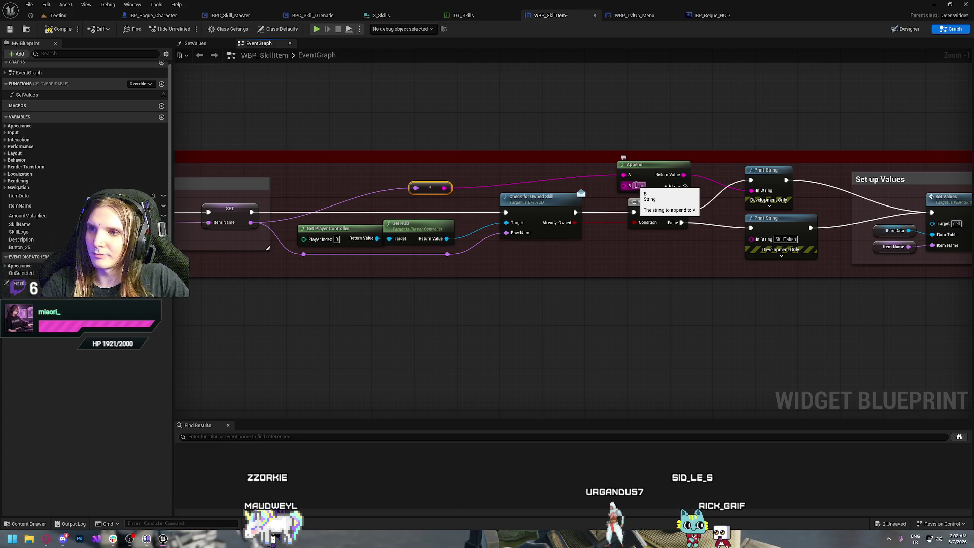
text(>)
key(Return)
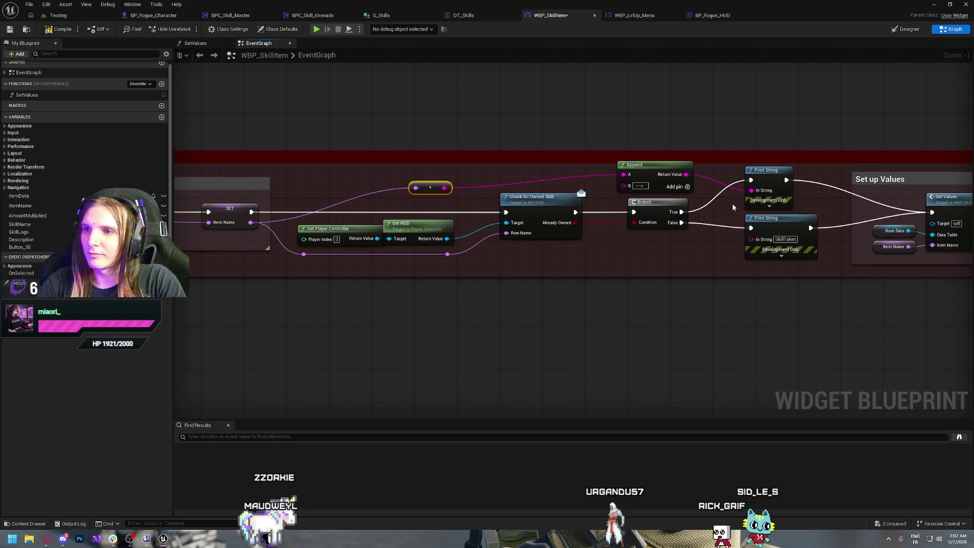
click(687, 187)
drag(629, 165, 623, 133)
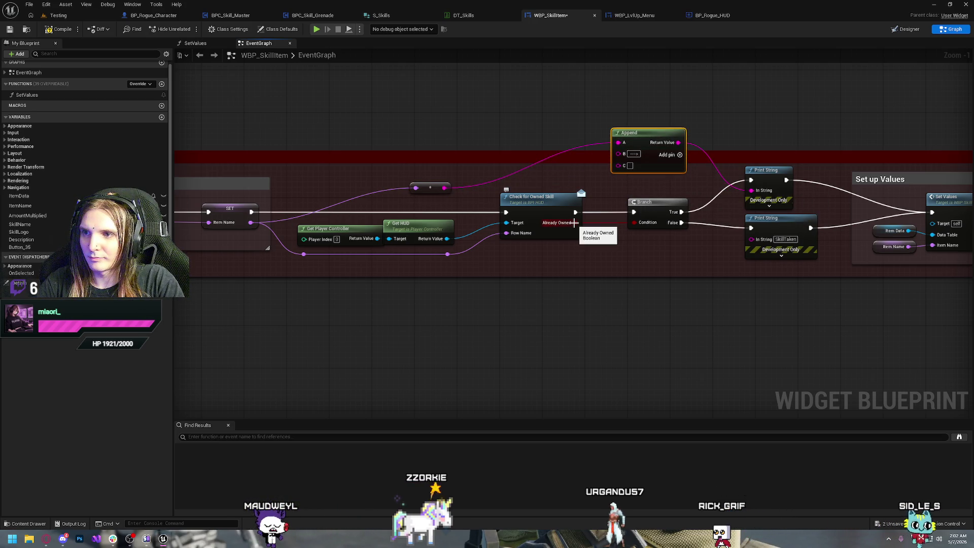
drag(574, 223, 618, 166)
key(ctrl+s)
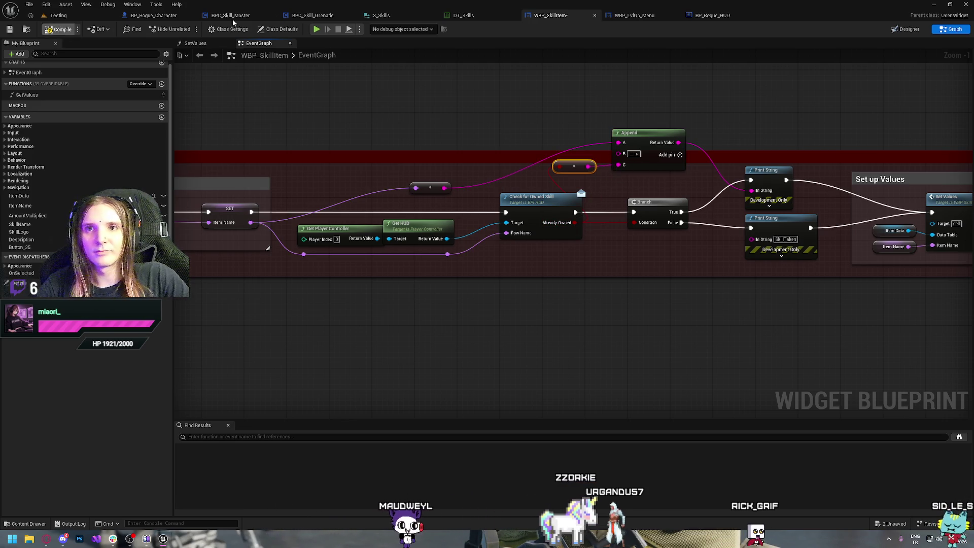
click(317, 29)
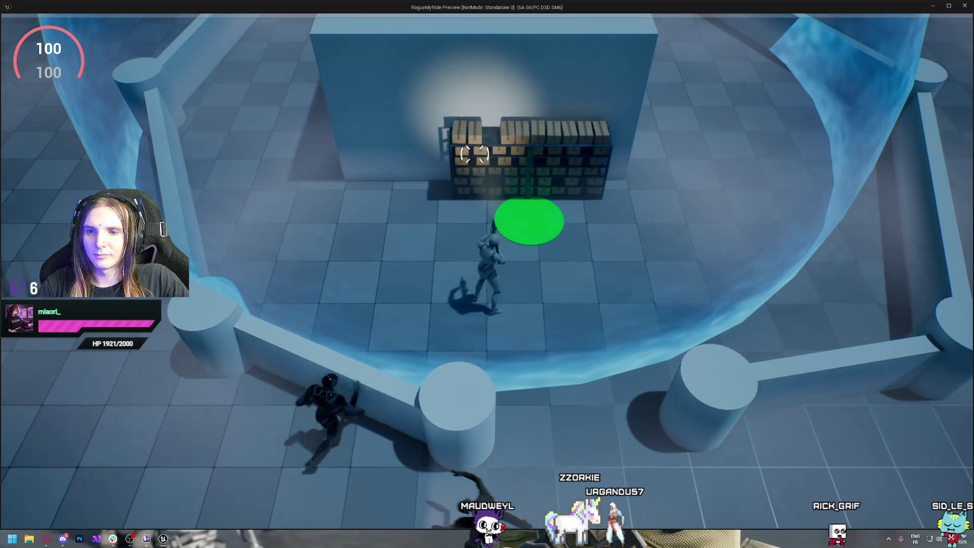
key(d)
key(w)
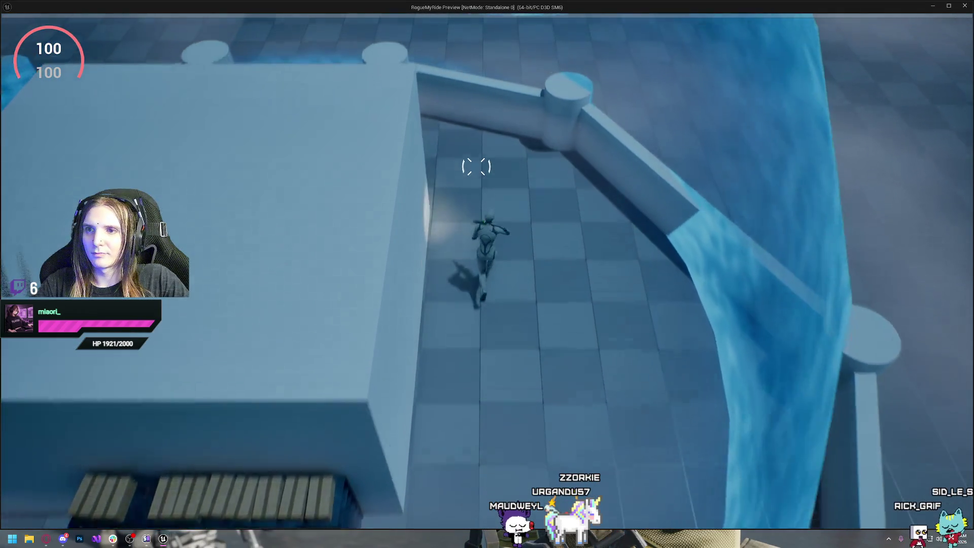
key(w)
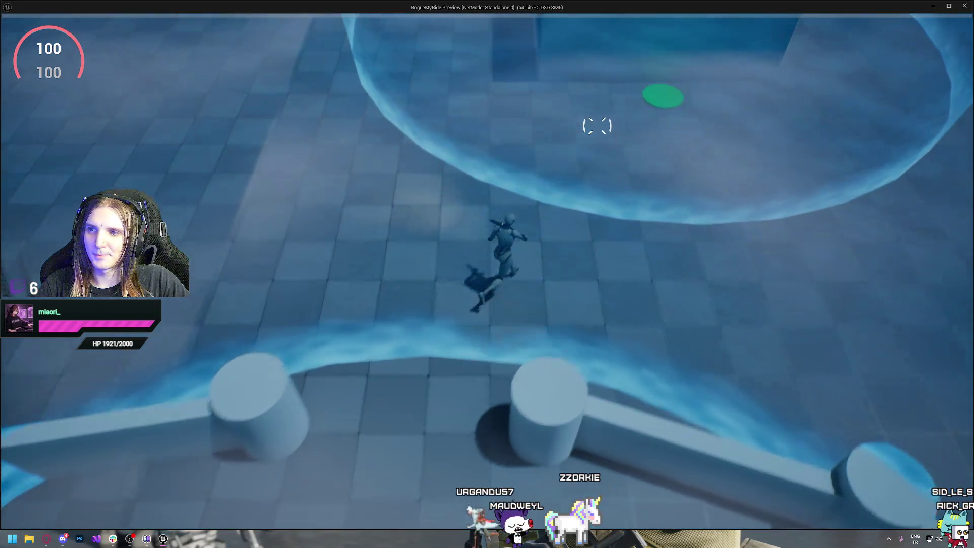
key(e)
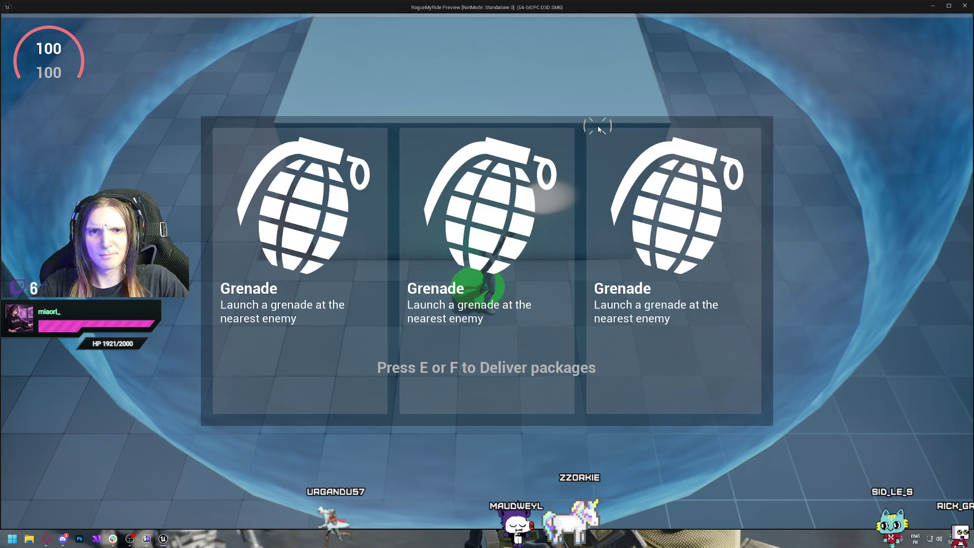
key(alt+Tab)
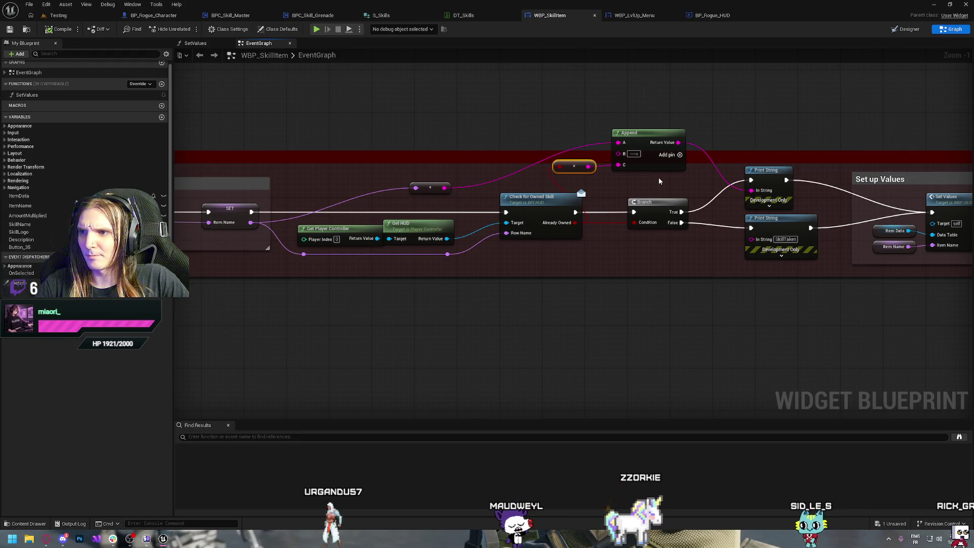
Wire the Append result into the lower Print String's In String as well.
drag(716, 255, 594, 259)
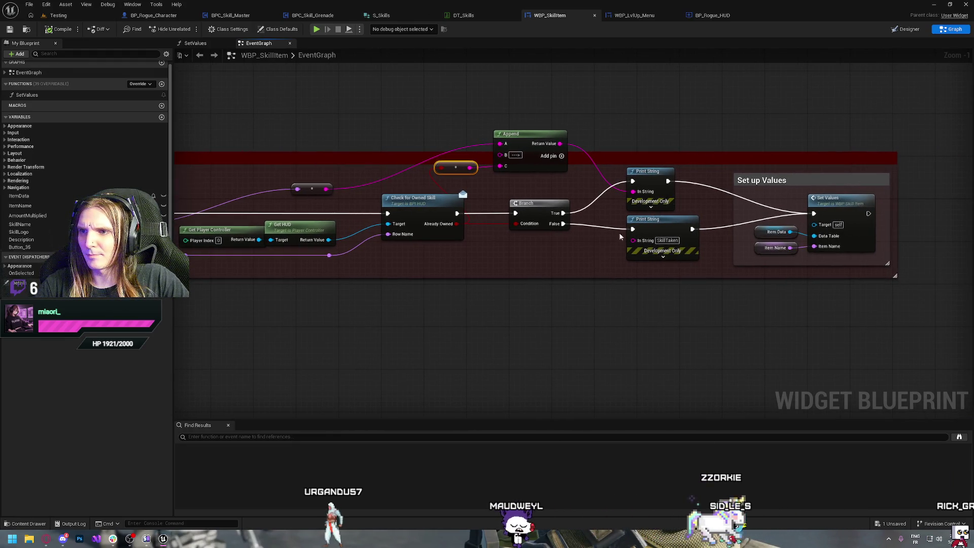
mouse_move(633, 191)
mouse_down()
mouse_move(631, 213)
mouse_move(633, 192)
mouse_up()
mouse_move(633, 240)
mouse_down()
mouse_move(576, 147)
mouse_move(561, 147)
mouse_up()
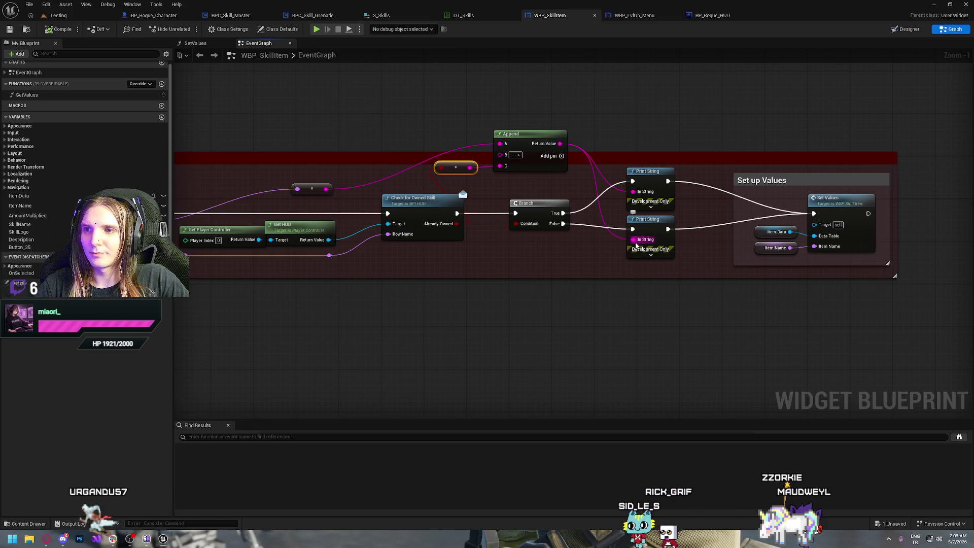
click(317, 29)
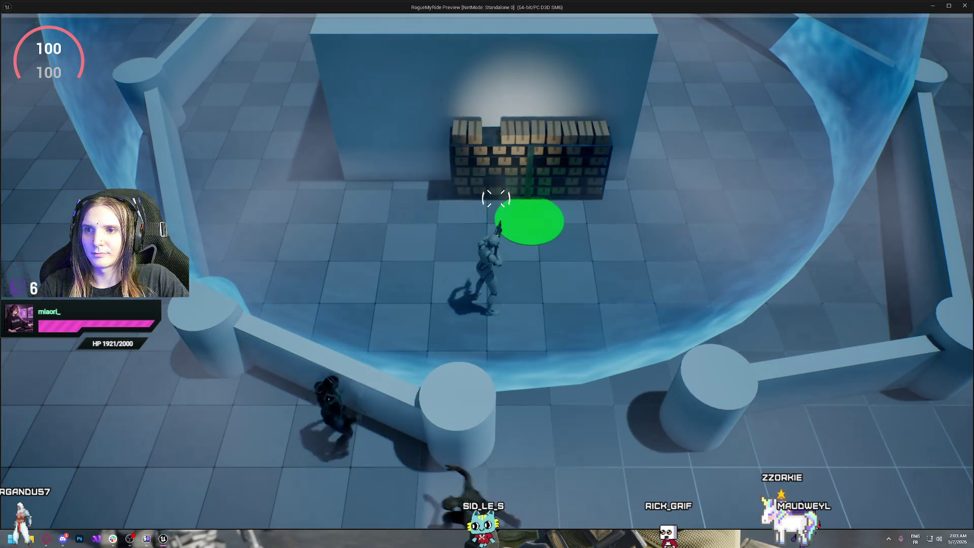
Run onto the green circle, deliver packages to show three Grenade cards, then stop play.
key(d)
key(w)
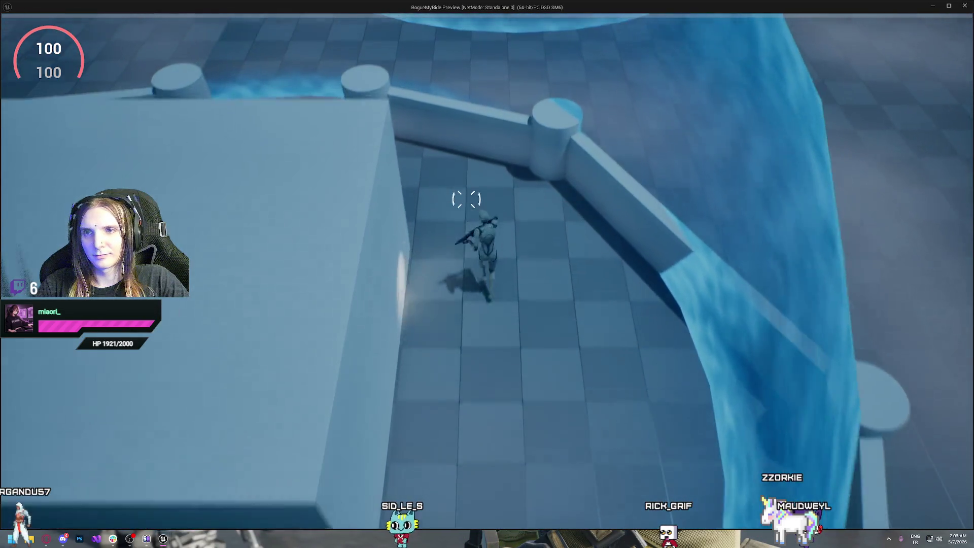
key(w)
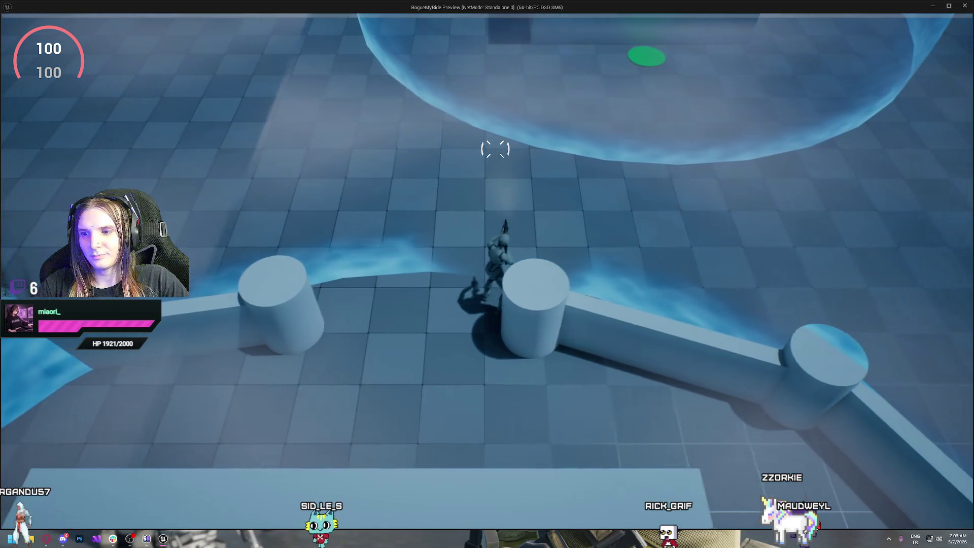
key(w)
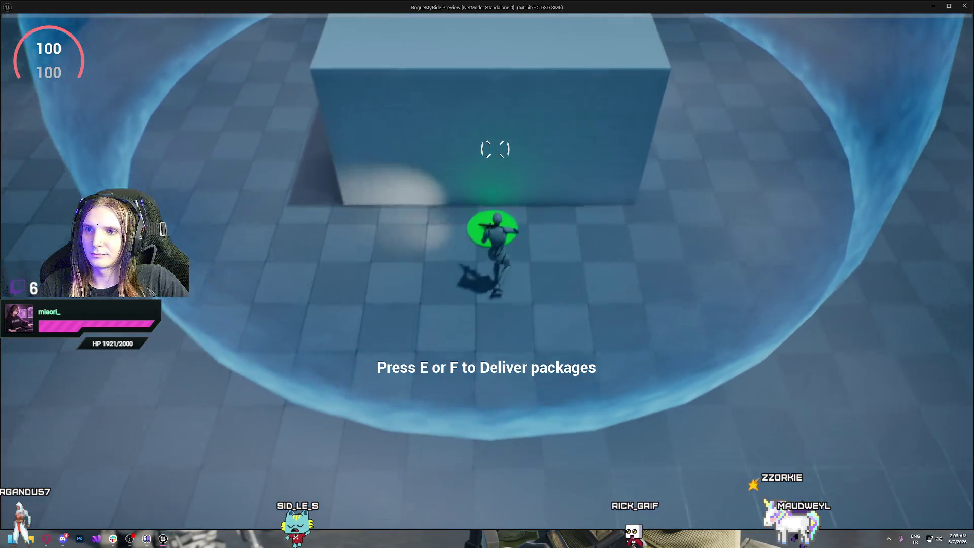
key(e)
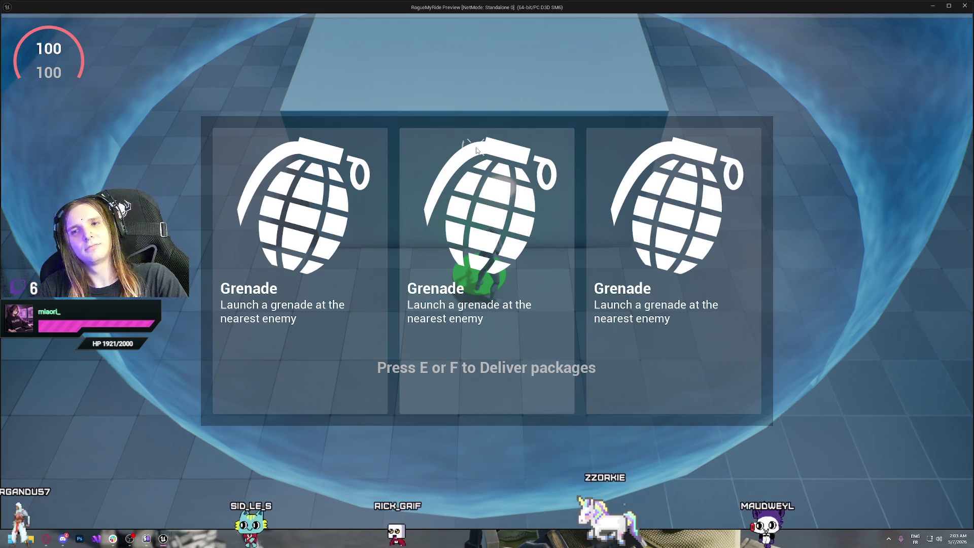
key(Escape)
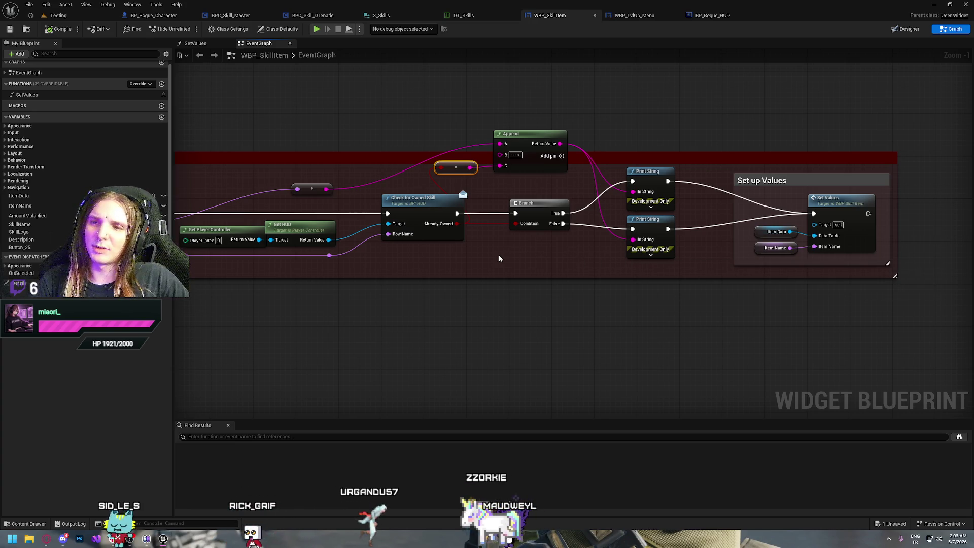
Delete the Append and reroute debug nodes; set Print String messages to 'Skill Owned' and 'Skill Free'.
drag(305, 200, 528, 171)
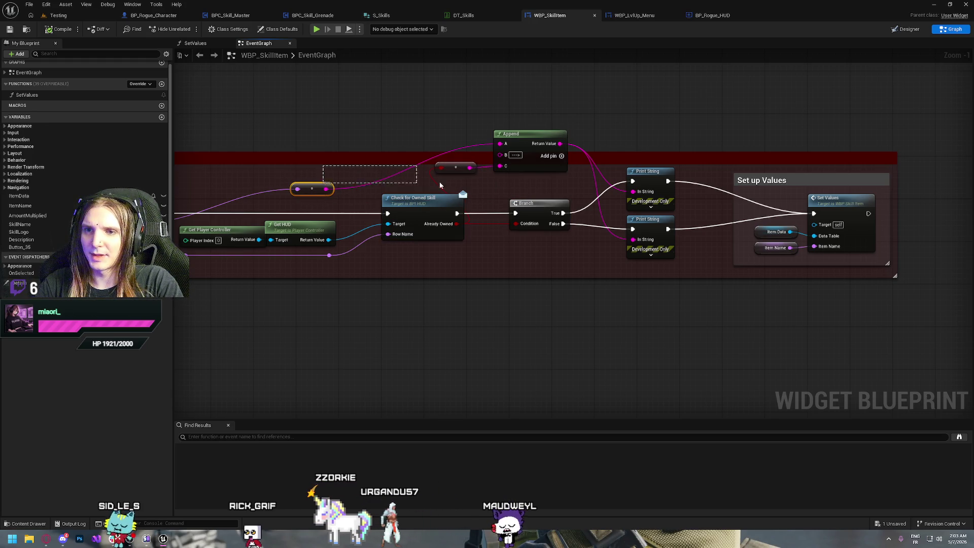
key(Delete)
mouse_move(562, 255)
mouse_down()
mouse_move(494, 247)
mouse_move(502, 227)
mouse_up()
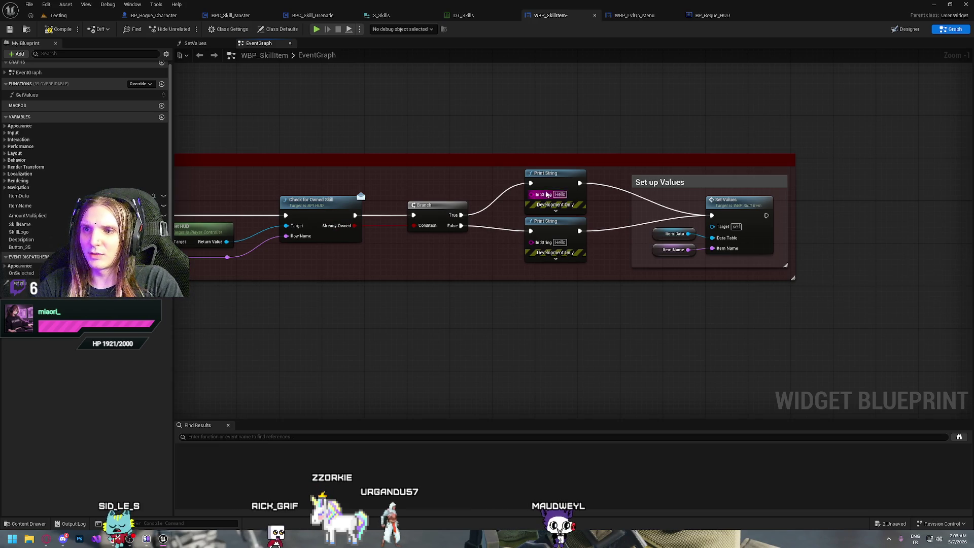
click(560, 194)
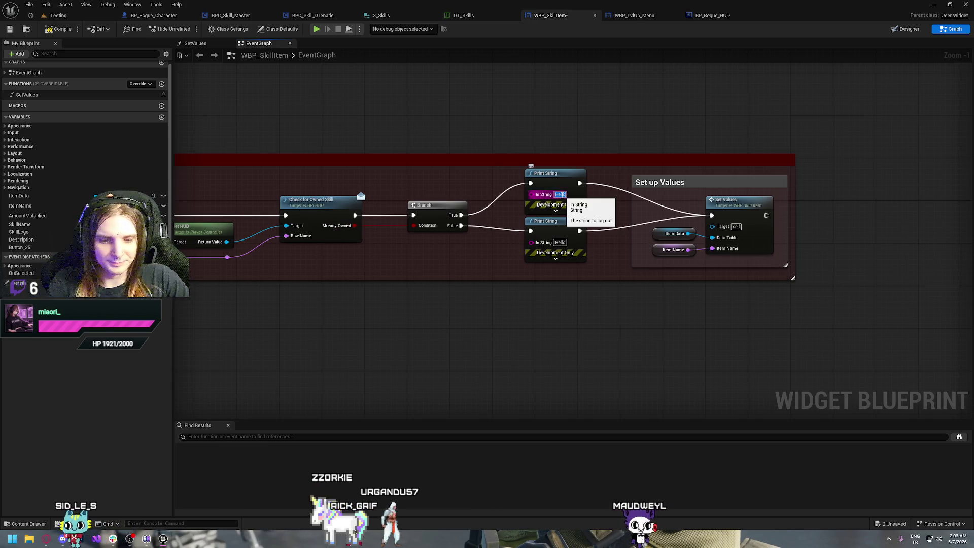
text(Skill Owned)
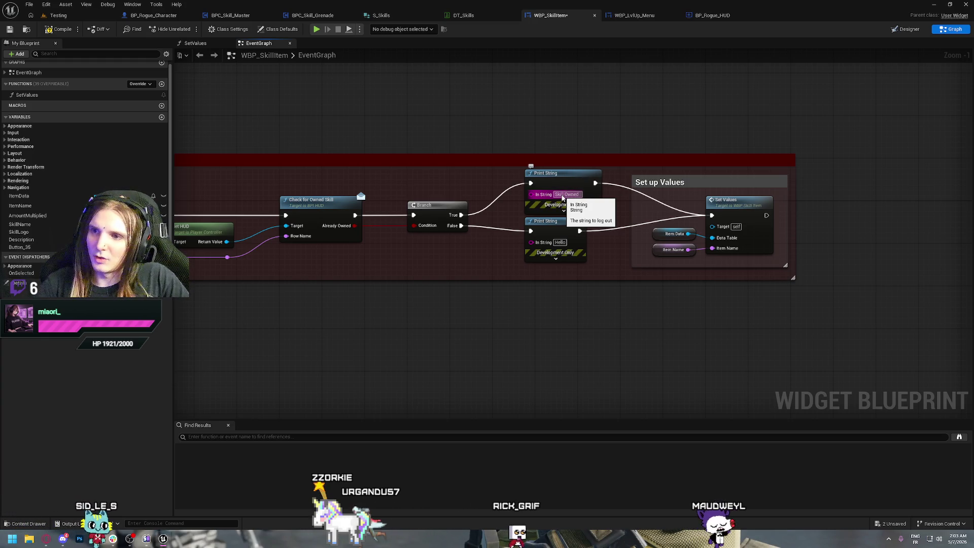
text(Sk)
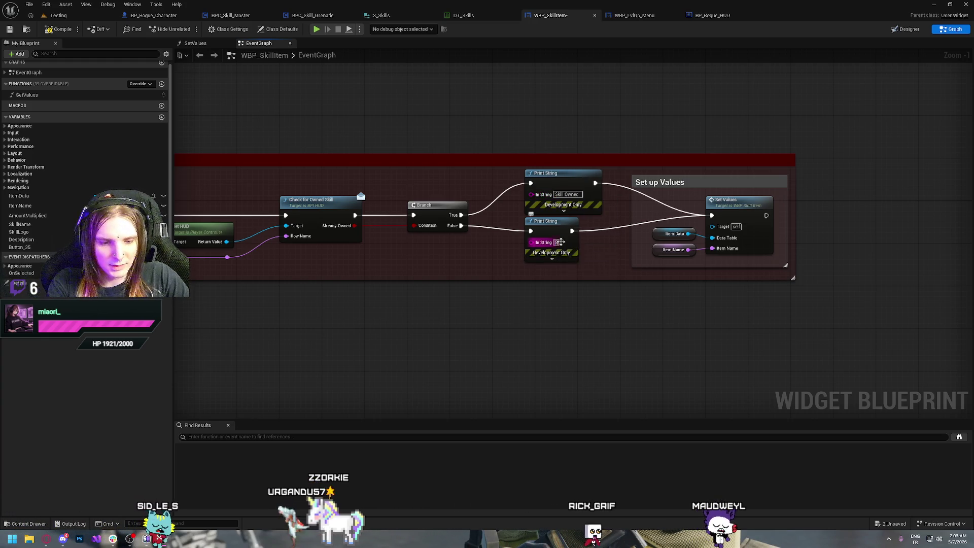
text(ill Fa)
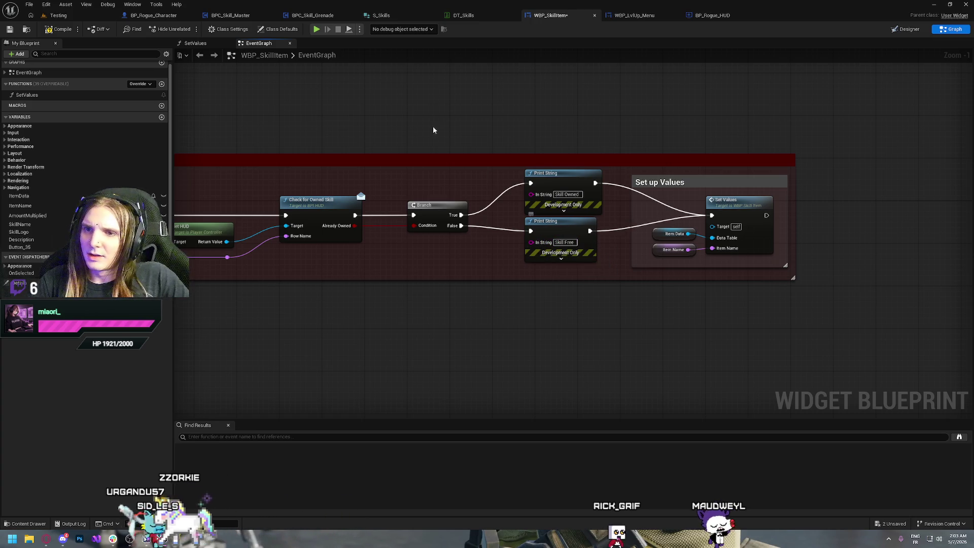
click(317, 30)
Deliver packages on the green circle three times, picking a Grenade card each time, then stop.
key(w)
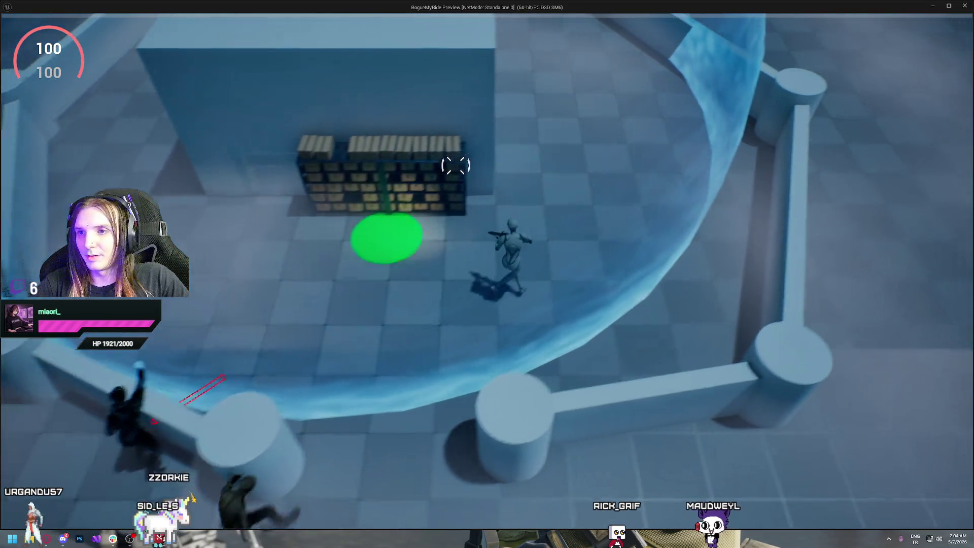
key(w)
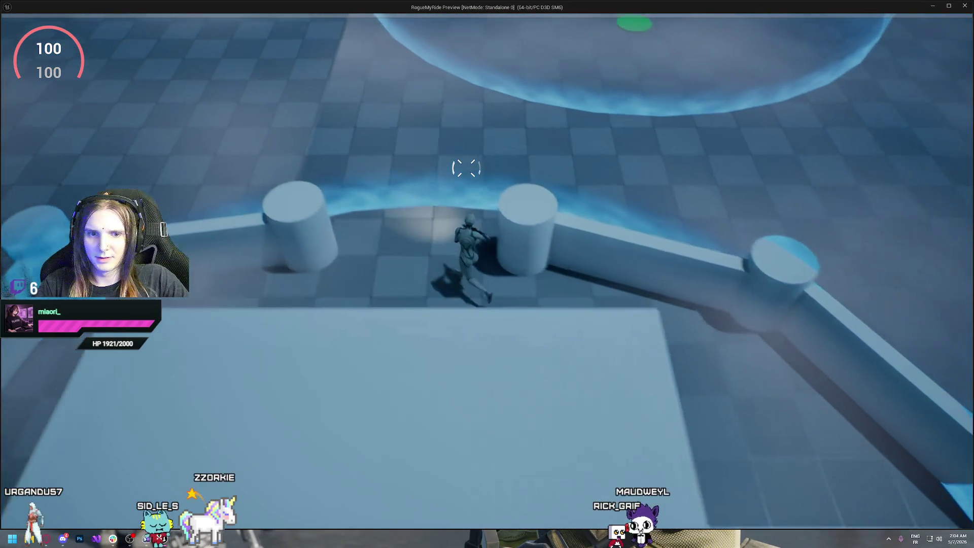
key(w)
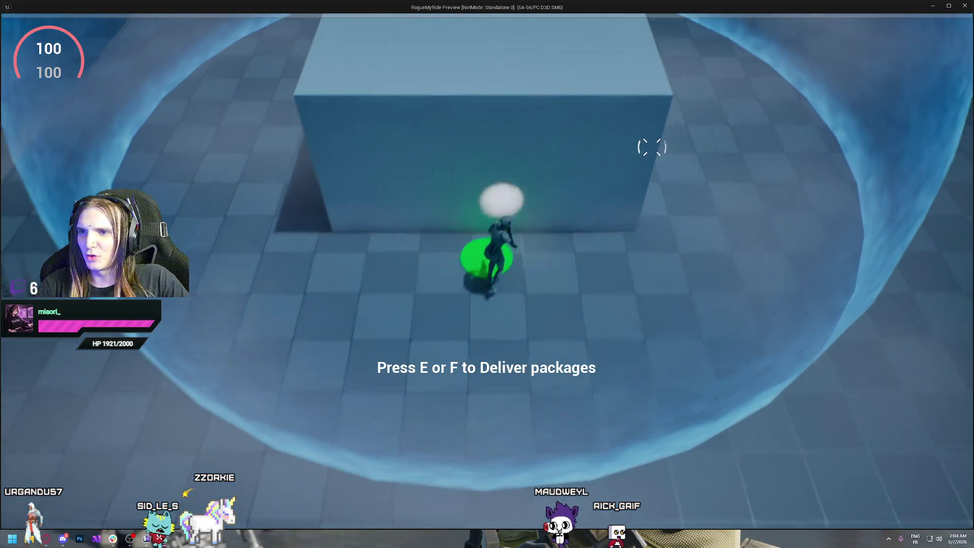
key(e)
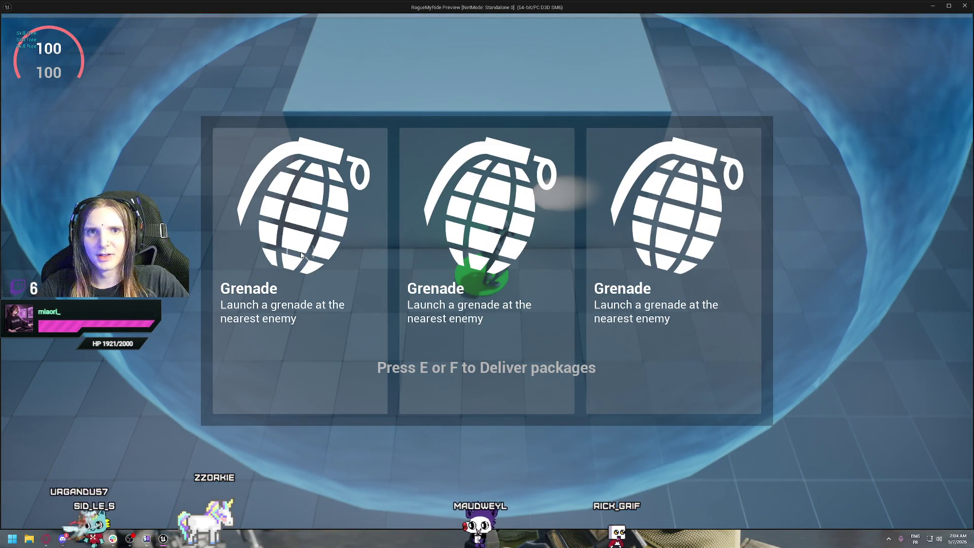
click(301, 255)
key(e)
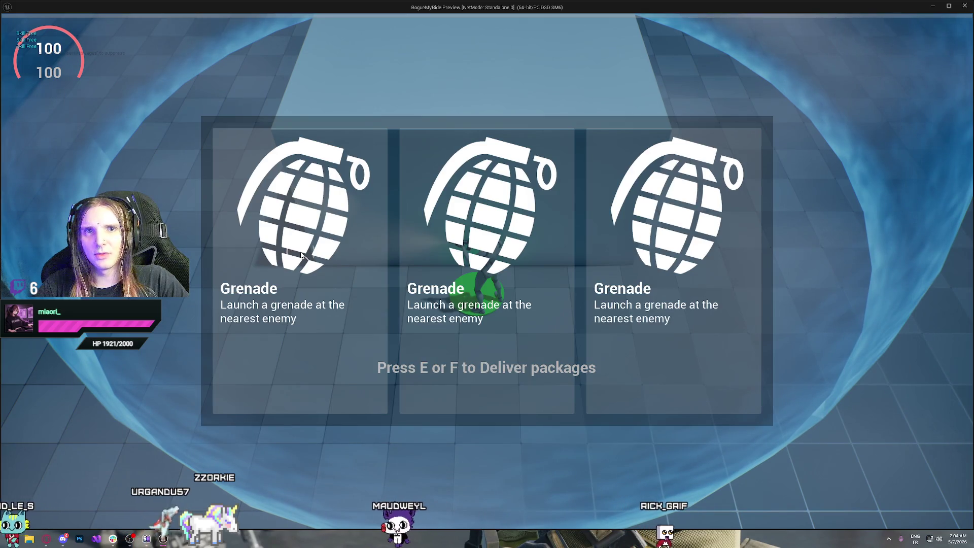
click(300, 255)
key(e)
click(336, 261)
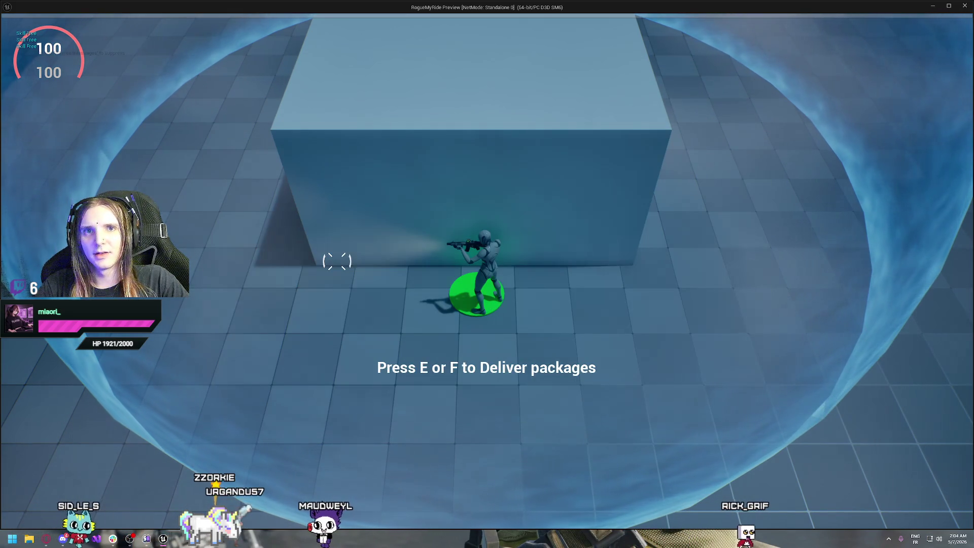
key(Escape)
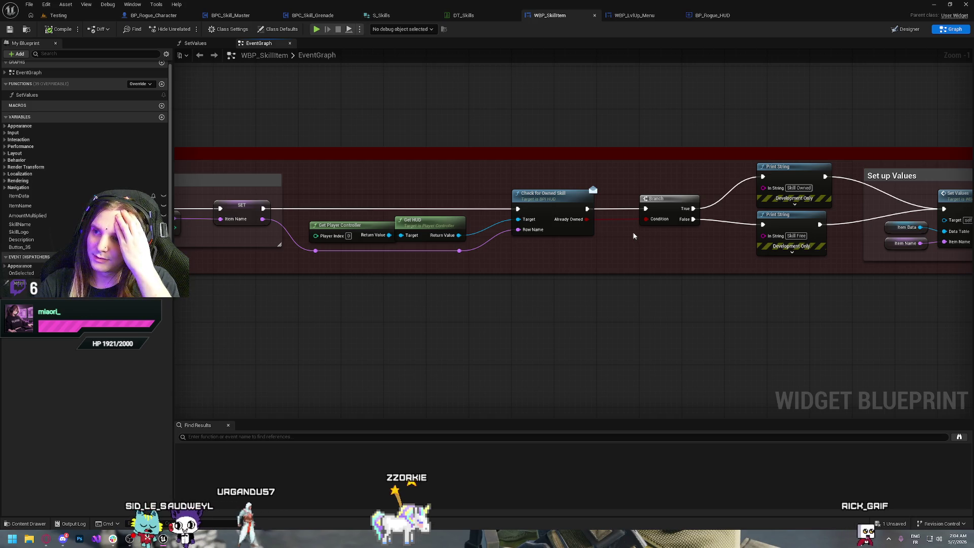
Go from BP_Rogue_HUD's Check Owned Skills node into BPC_Skill_Master's CheckOwnedSkills graph.
drag(633, 235, 528, 236)
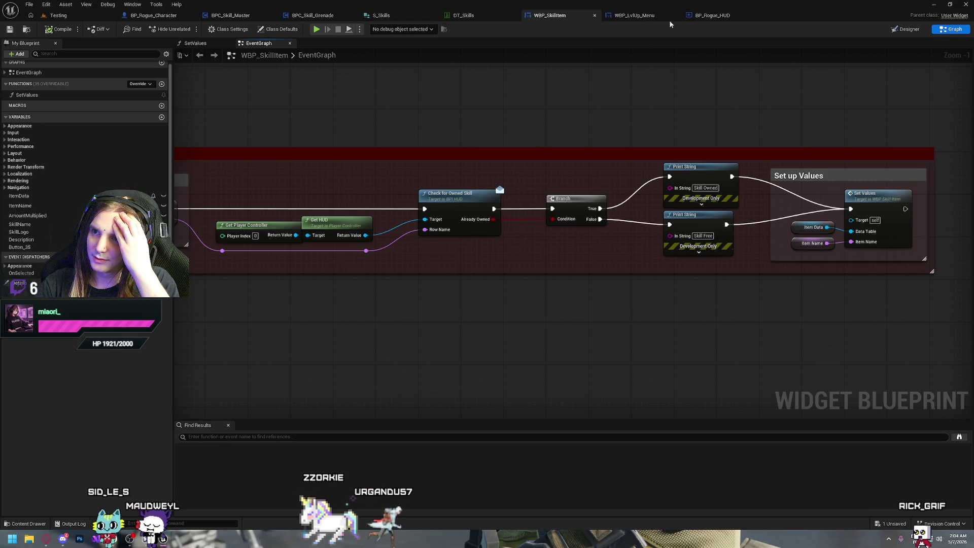
click(723, 17)
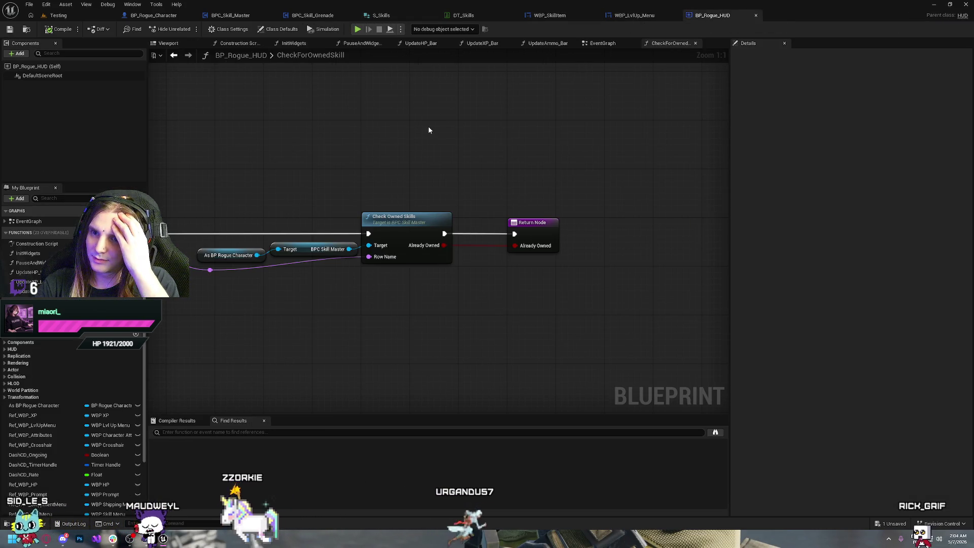
mouse_move(399, 164)
mouse_down()
mouse_move(637, 148)
mouse_move(455, 130)
mouse_up()
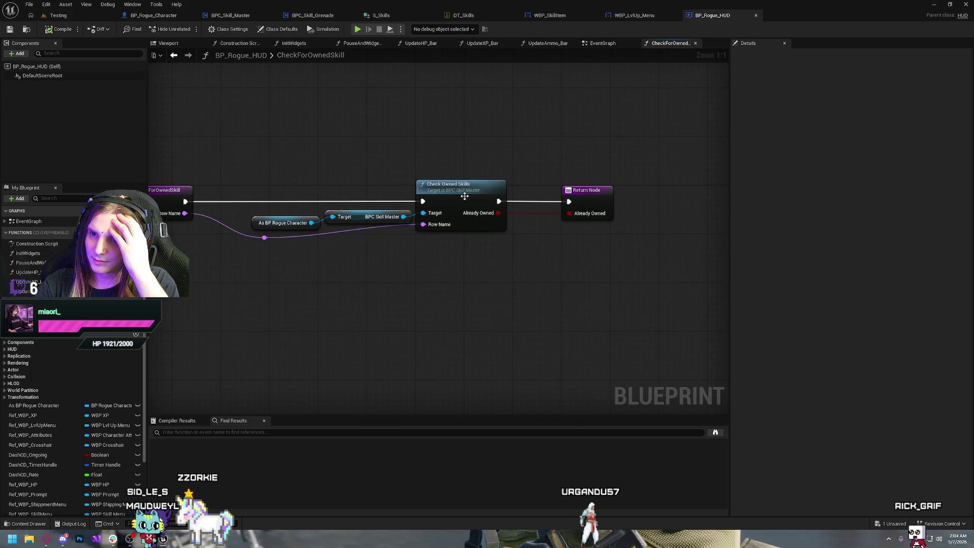
double_click(460, 194)
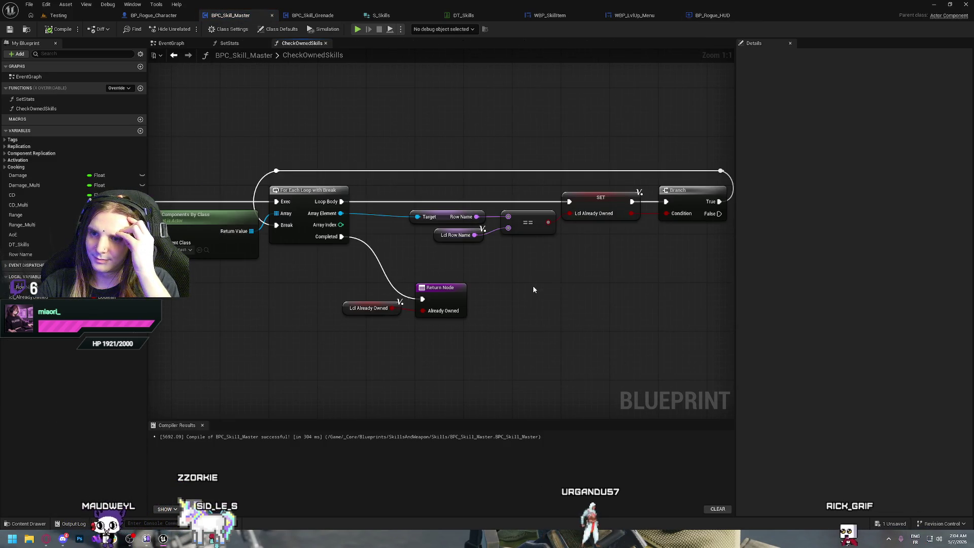
drag(485, 267, 908, 259)
mouse_move(511, 288)
mouse_down()
mouse_move(296, 282)
mouse_move(312, 303)
mouse_move(473, 326)
mouse_up()
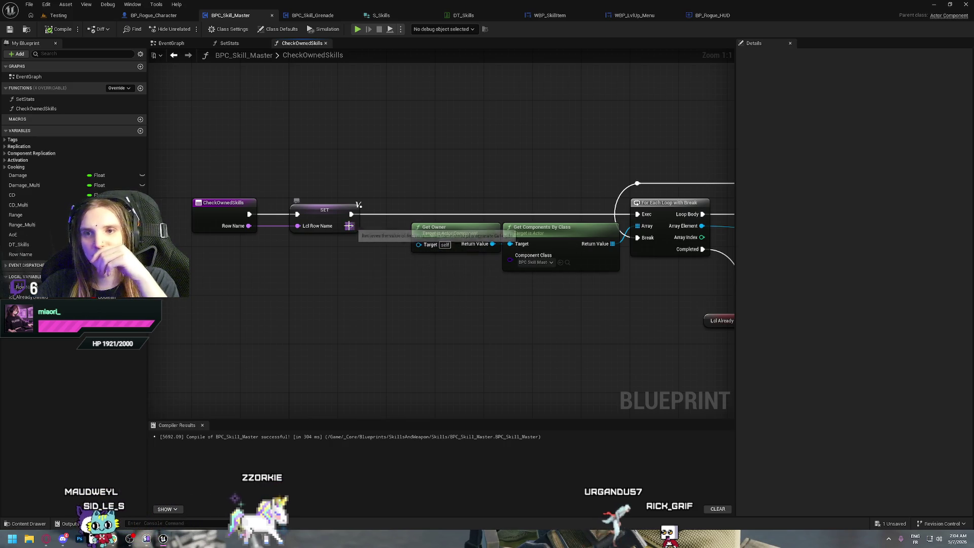
drag(351, 214, 436, 140)
Insert a Print String after the SET node, fed by a new Append node.
text(print string)
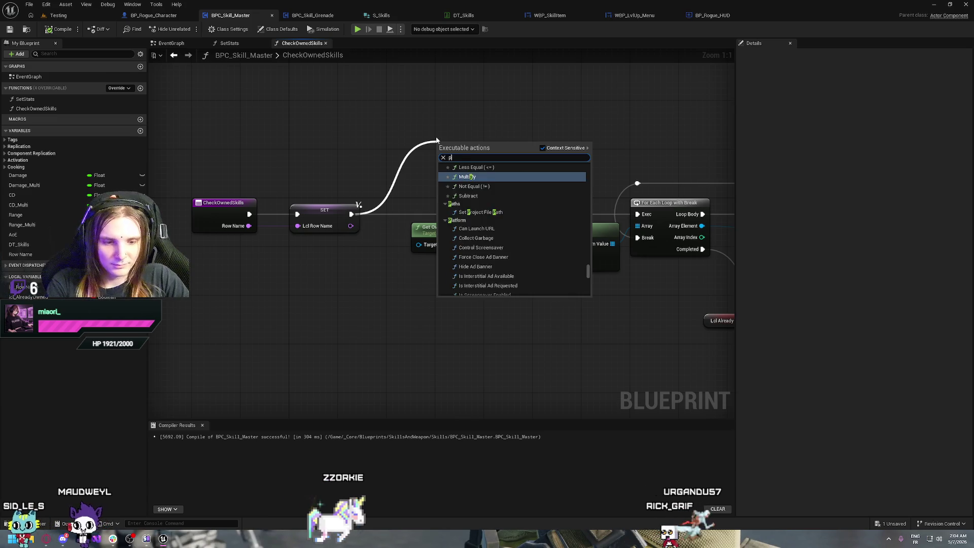
key(Return)
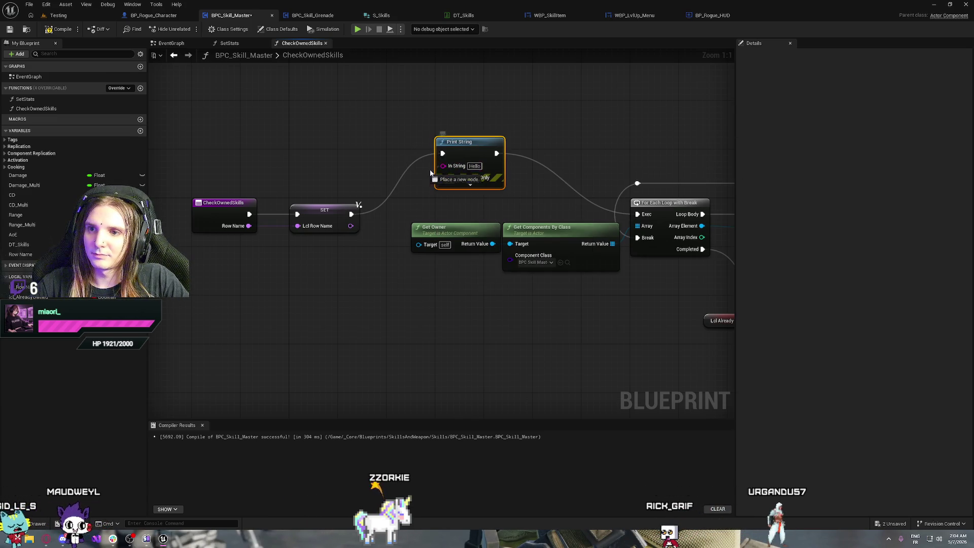
drag(430, 173, 430, 173)
text(append)
key(Return)
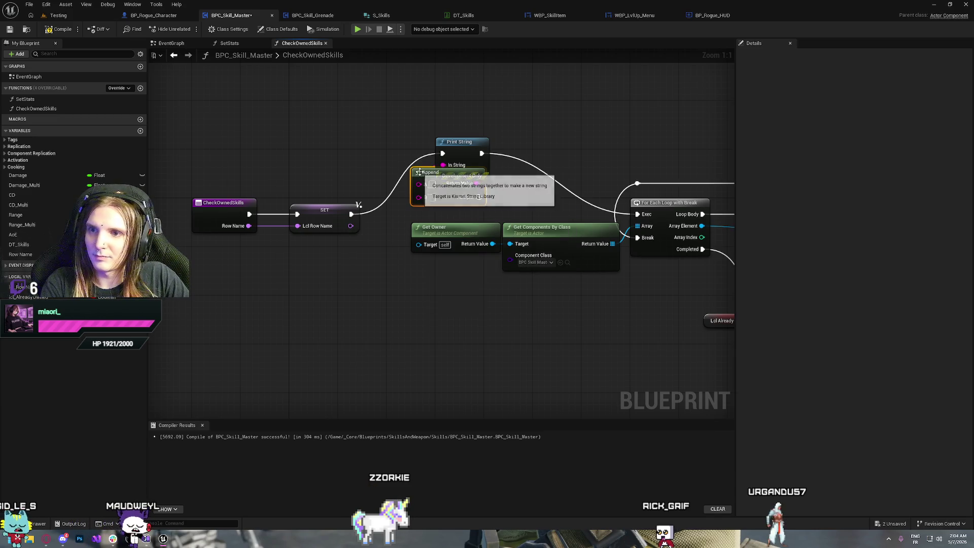
drag(419, 172, 348, 141)
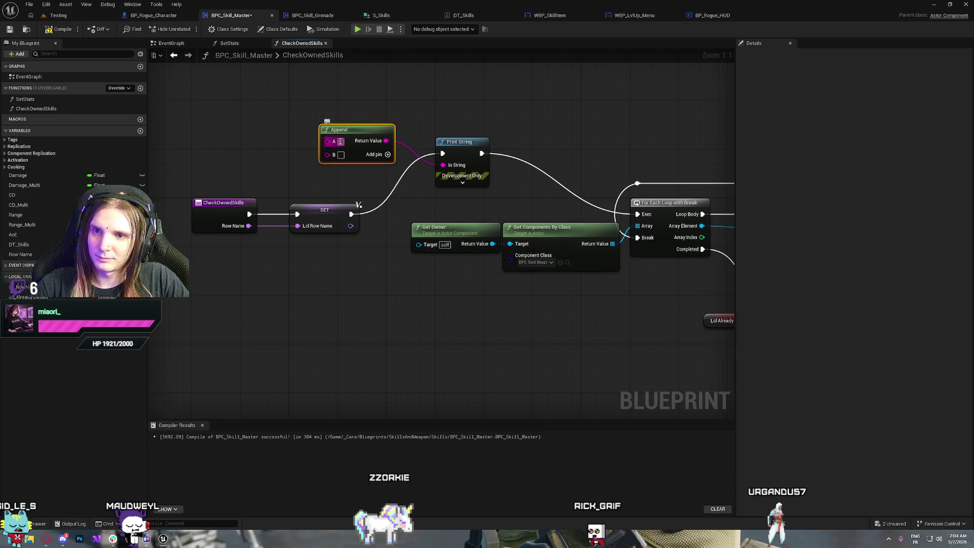
Fill the Append with 'Checking' and '-- Against :' plus extra pins, then cut both nodes.
key(BackSpace)
text(Checking)
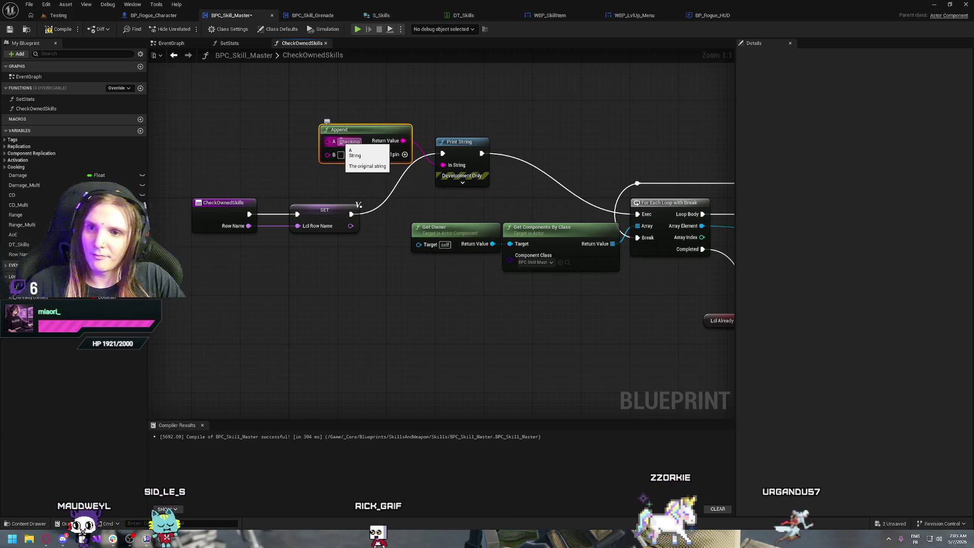
key(Return)
click(406, 156)
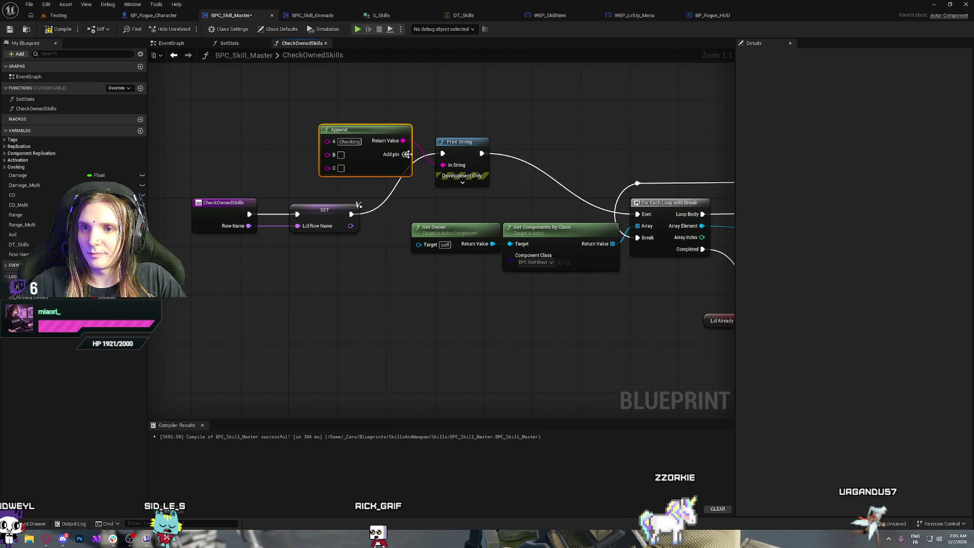
click(341, 168)
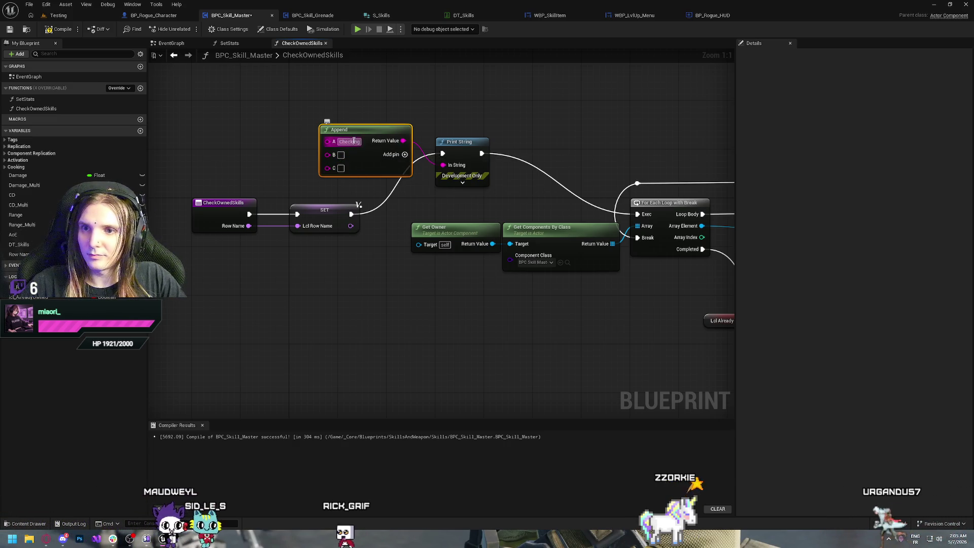
text(...)
text(:)
click(407, 154)
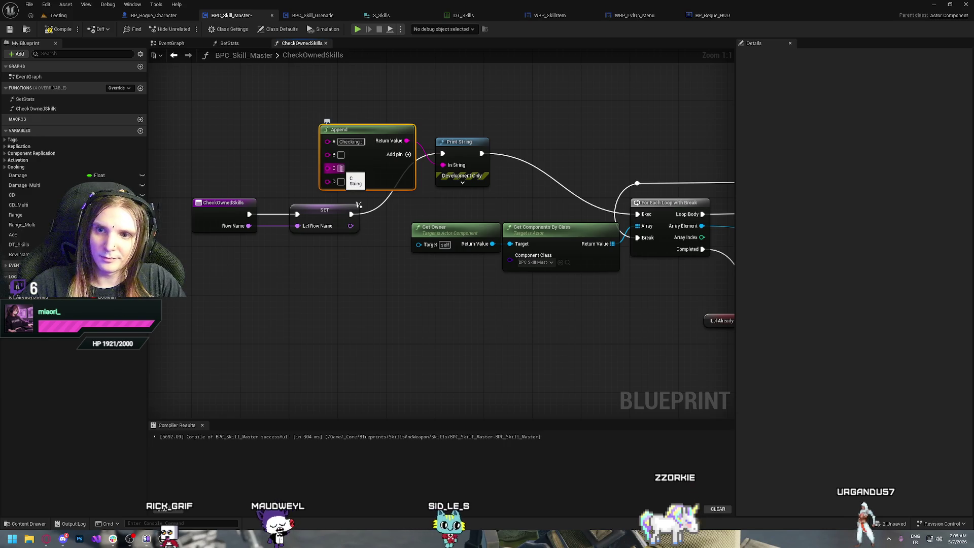
text(Agains)
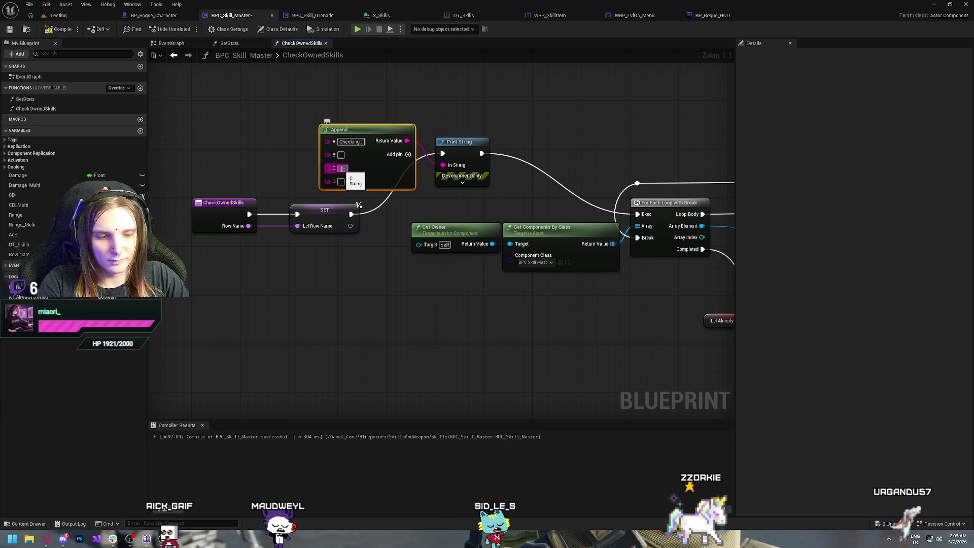
text(t :)
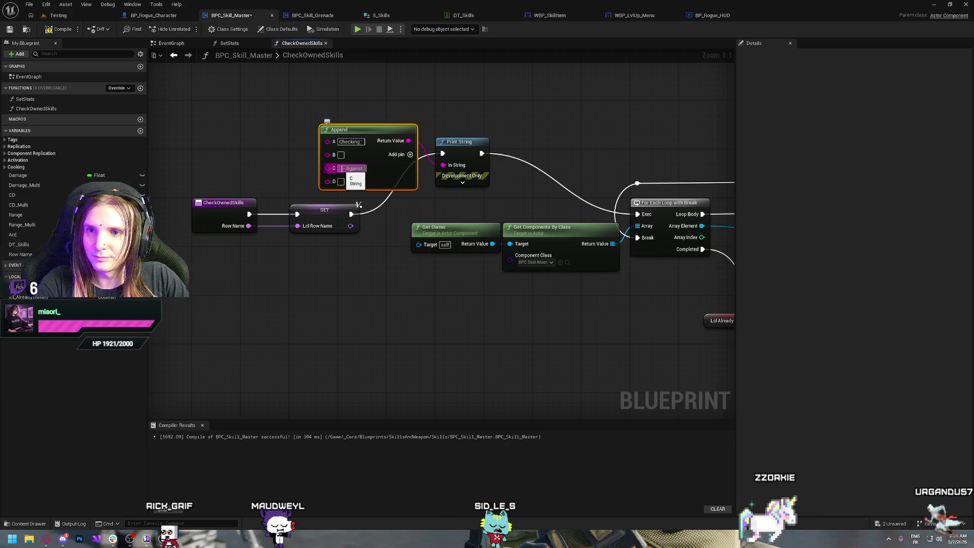
click(342, 169)
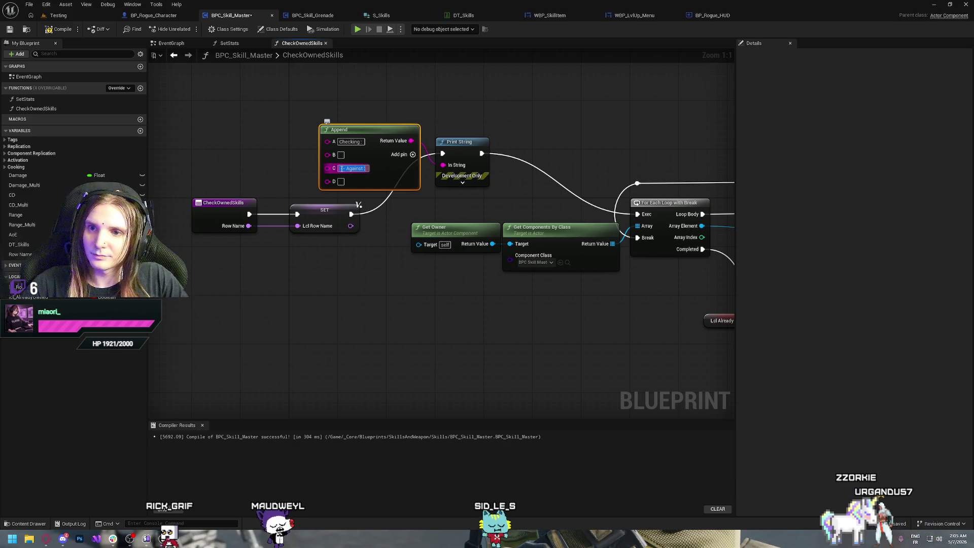
text(--)
click(462, 135)
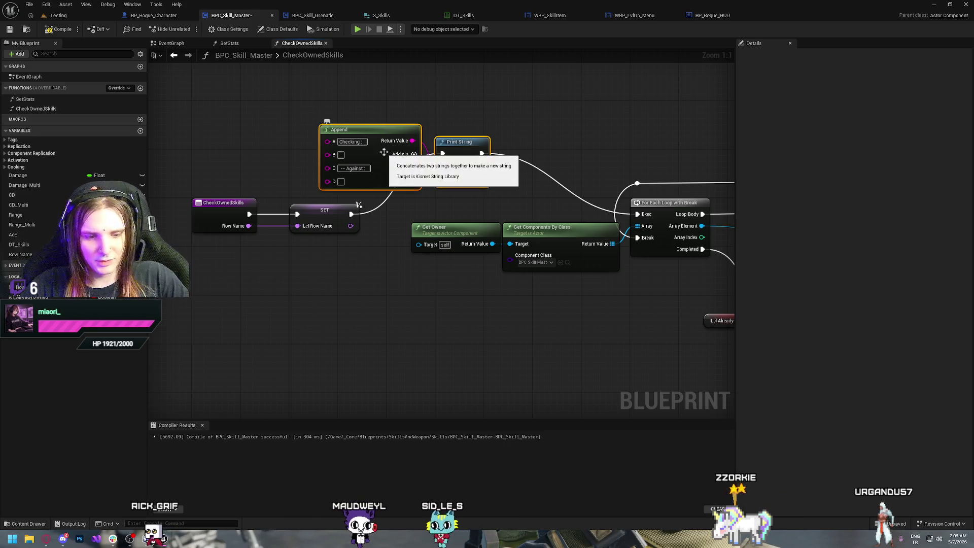
key(Delete)
mouse_move(351, 213)
mouse_down()
mouse_move(662, 213)
mouse_move(261, 190)
mouse_up()
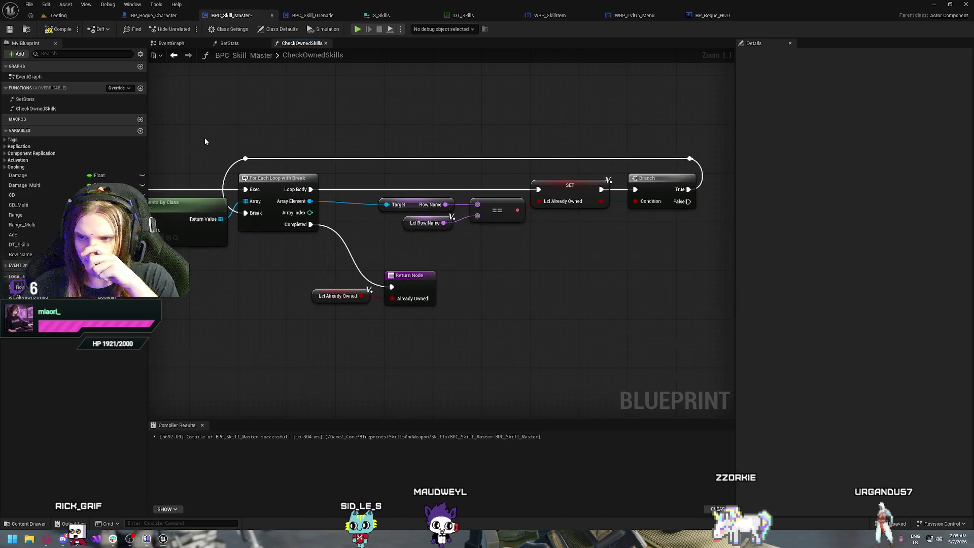
Reconnect SET to For Each Loop, move Branch right, and paste Print String between SET and Branch.
drag(595, 267, 436, 241)
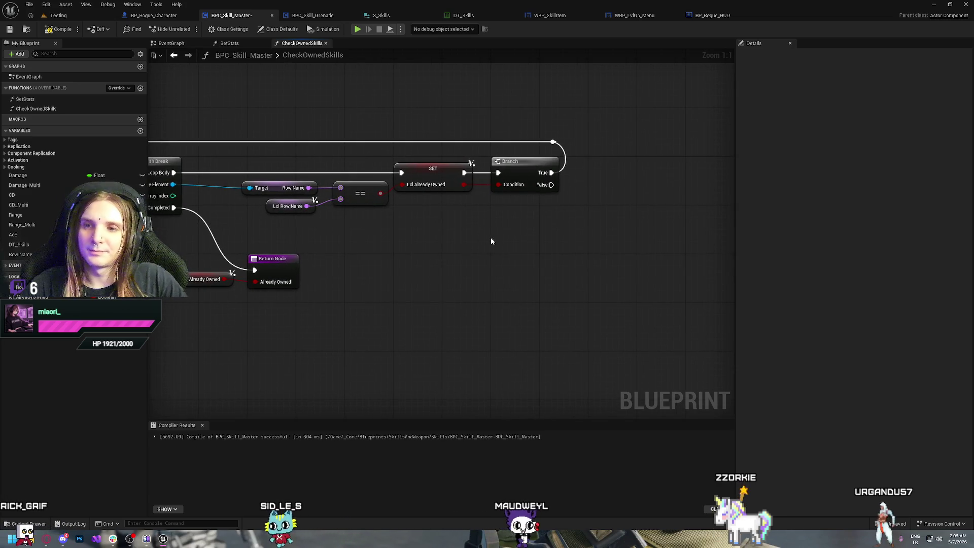
drag(517, 233, 449, 264)
drag(542, 206, 535, 216)
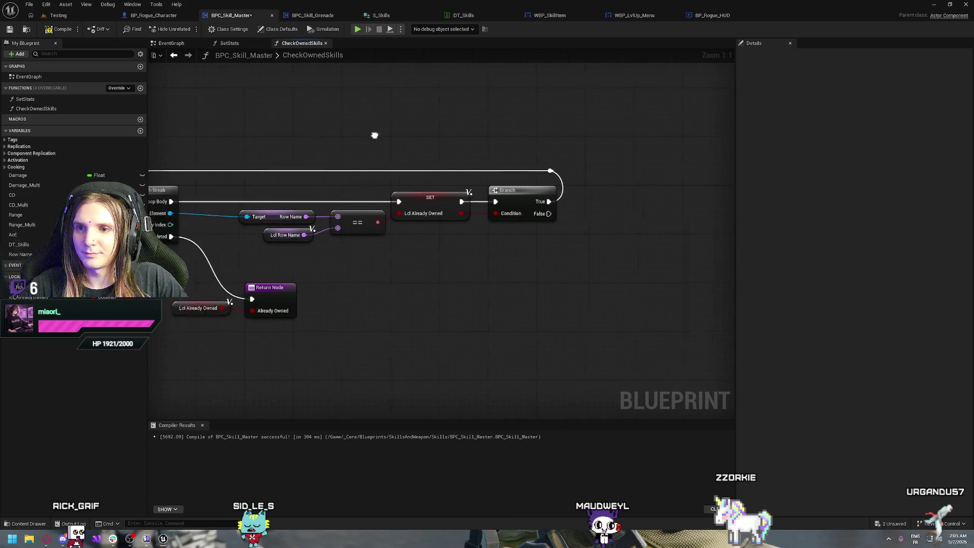
drag(448, 150, 552, 232)
drag(456, 201, 650, 201)
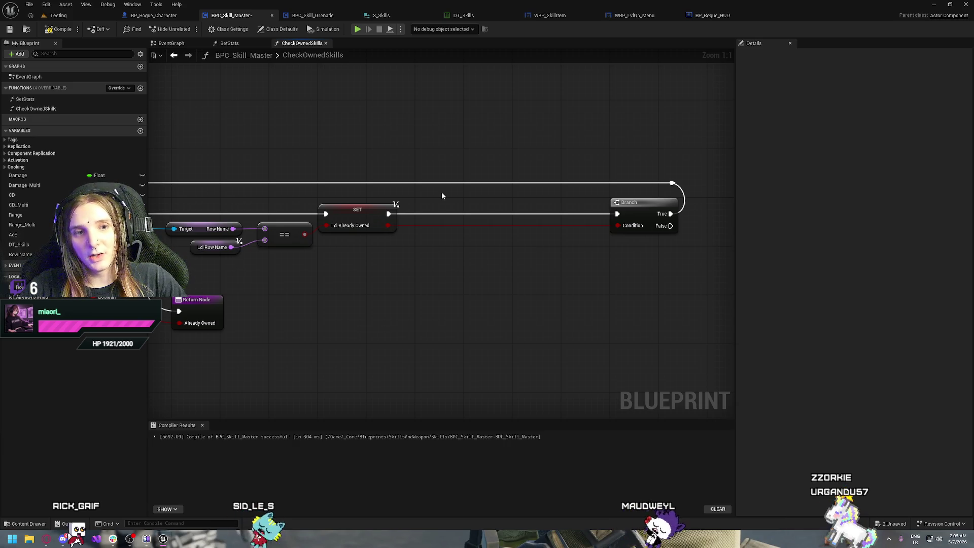
key(ctrl+v)
mouse_move(431, 192)
mouse_down()
mouse_move(476, 236)
mouse_move(462, 245)
mouse_up()
mouse_move(565, 262)
mouse_down()
mouse_move(553, 212)
mouse_move(538, 210)
mouse_up()
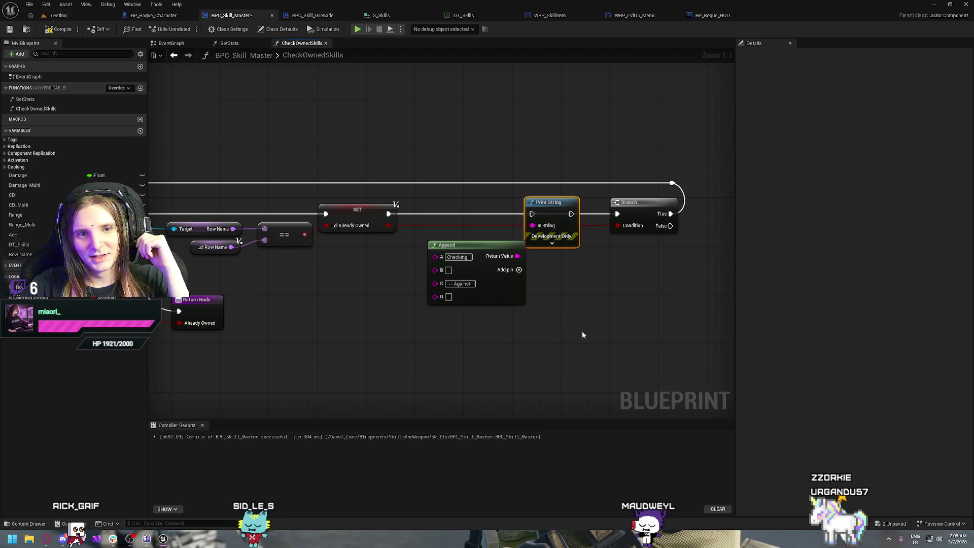
Spread out the Branch and Print String nodes to expose the Append wire.
drag(623, 303, 511, 323)
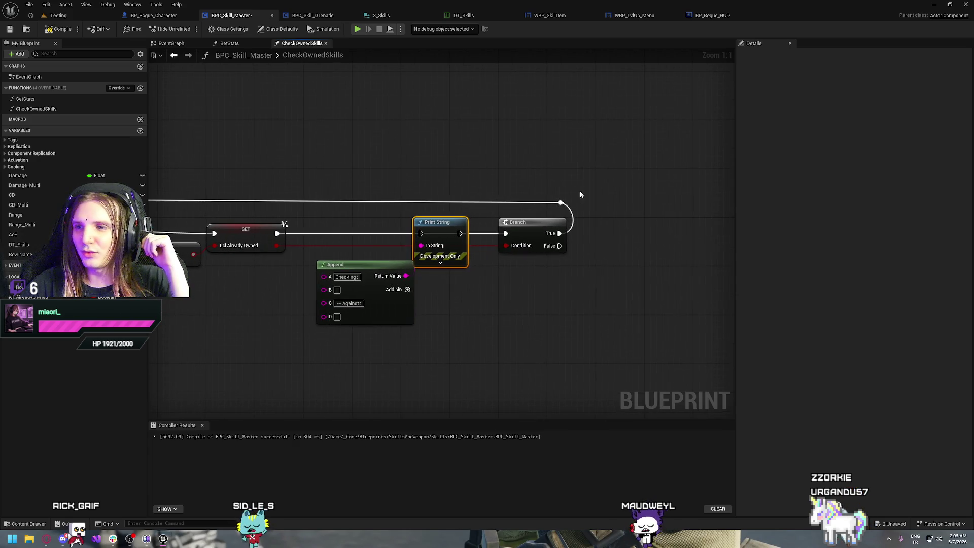
scroll(533, 244, down, 3)
scroll(250, 188, up, 3)
mouse_move(509, 211)
mouse_down()
mouse_move(572, 172)
mouse_move(424, 170)
mouse_up()
drag(474, 214, 521, 214)
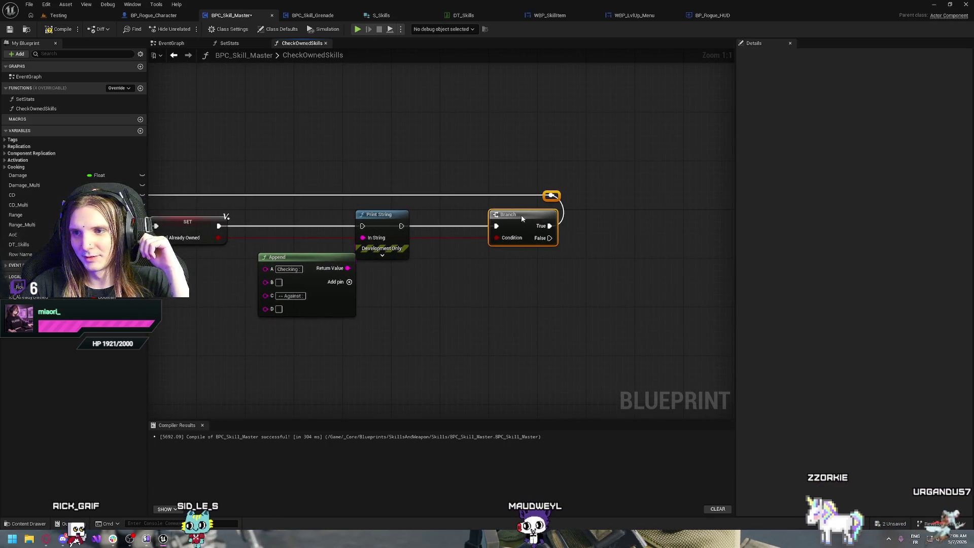
mouse_move(381, 214)
mouse_down()
mouse_move(428, 215)
mouse_move(417, 215)
mouse_up()
click(450, 309)
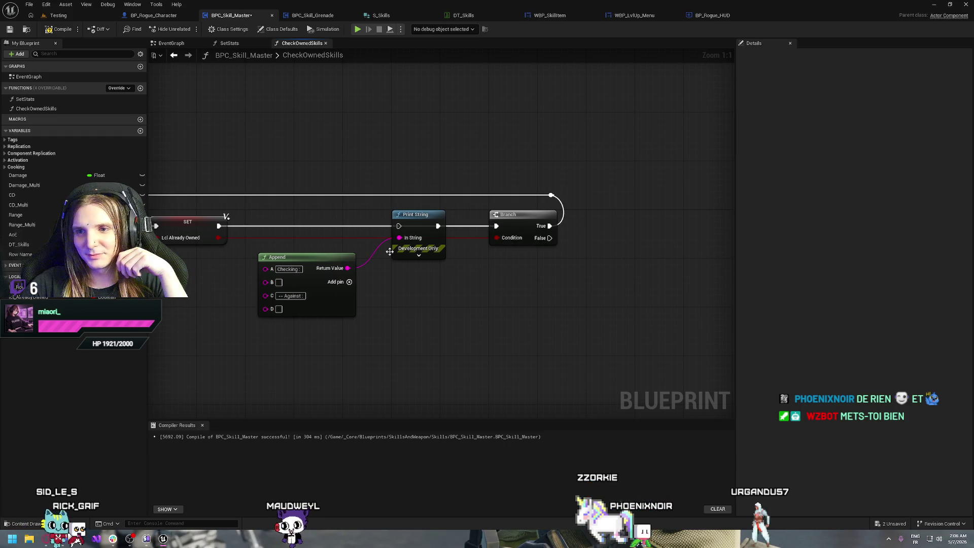
Feed the Lcl_RowName getter and the loop's Row Name into the Append's remaining pins.
drag(292, 260, 303, 255)
mouse_move(230, 310)
mouse_down()
mouse_move(389, 331)
mouse_move(315, 311)
mouse_move(366, 295)
mouse_move(431, 303)
mouse_move(349, 271)
mouse_up()
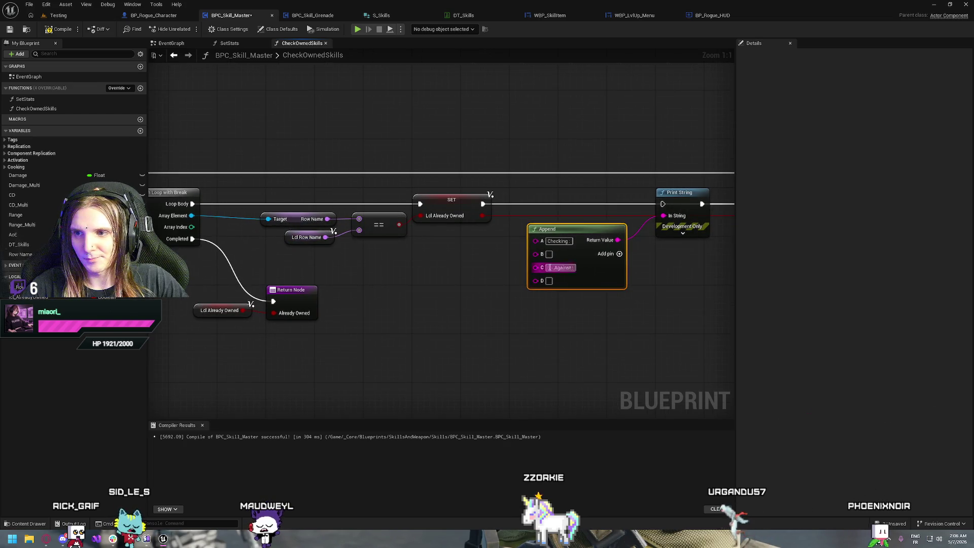
drag(18, 286, 389, 304)
drag(540, 266, 541, 266)
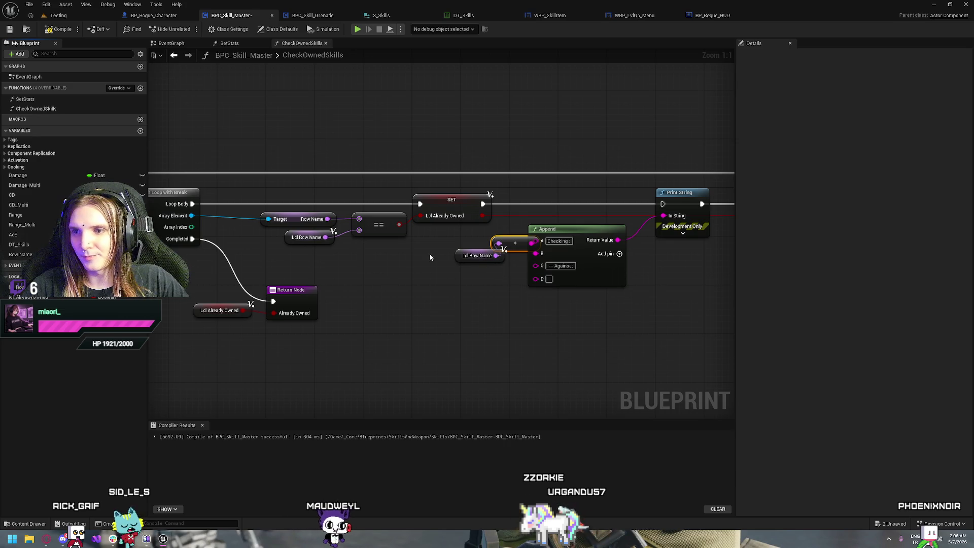
drag(328, 219, 539, 280)
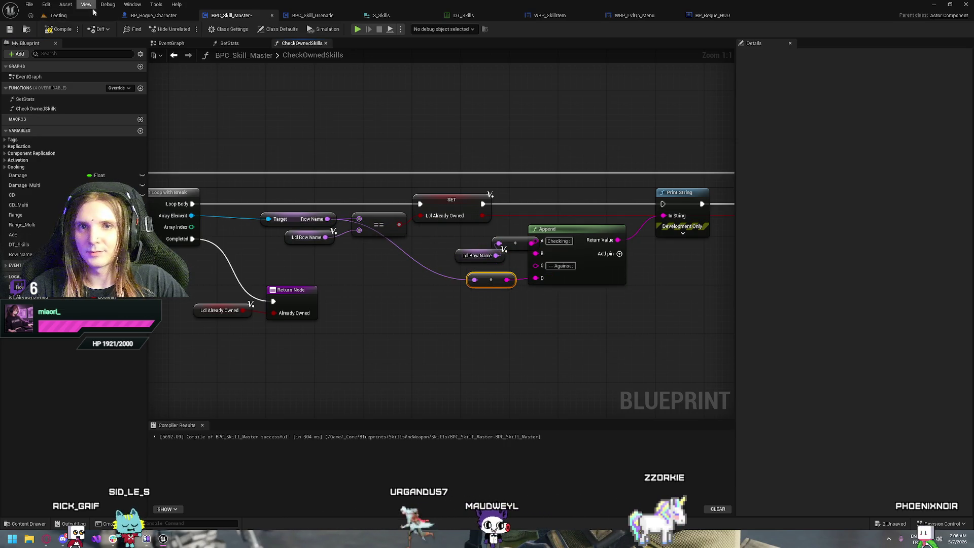
click(358, 29)
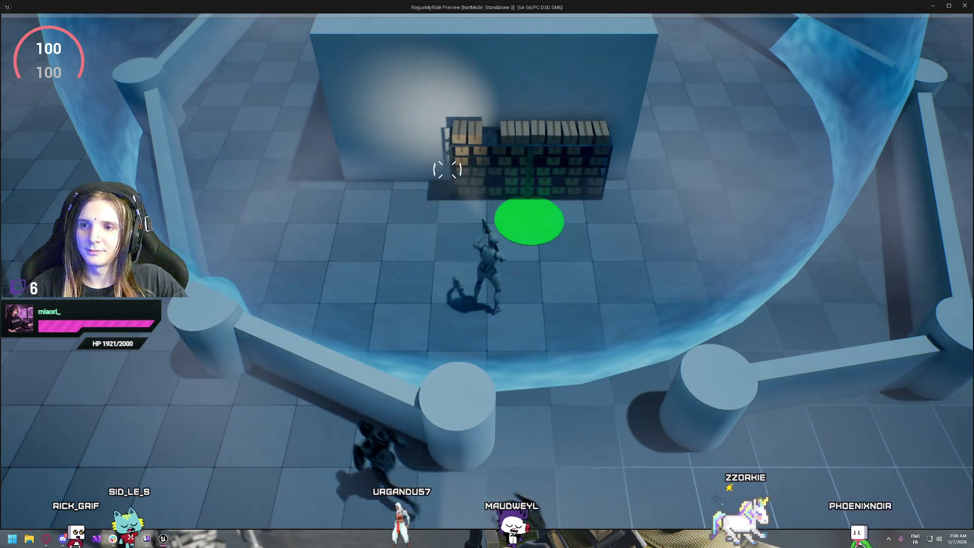
Test a delivery and Grenade card pick, then wire SET's exec output into Print String.
key(d)
key(w)
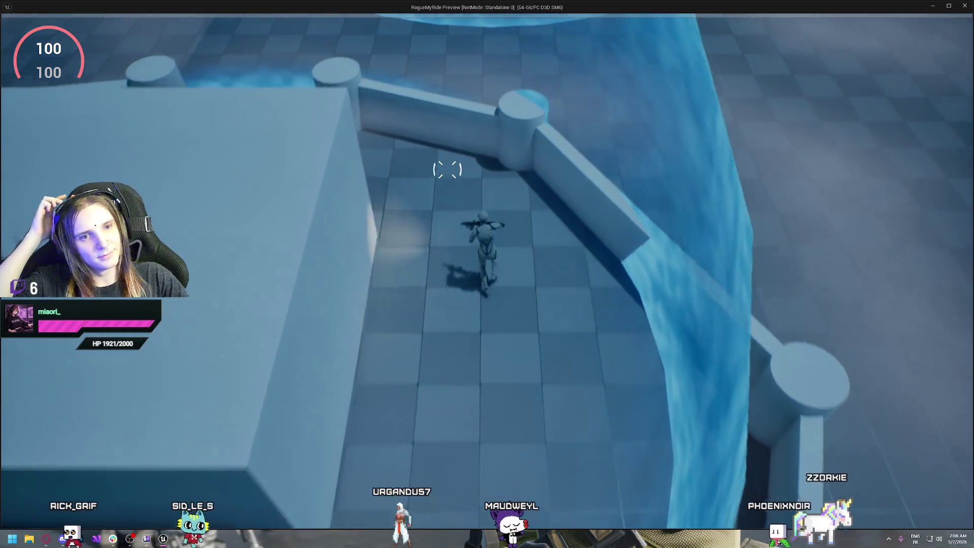
key(w)
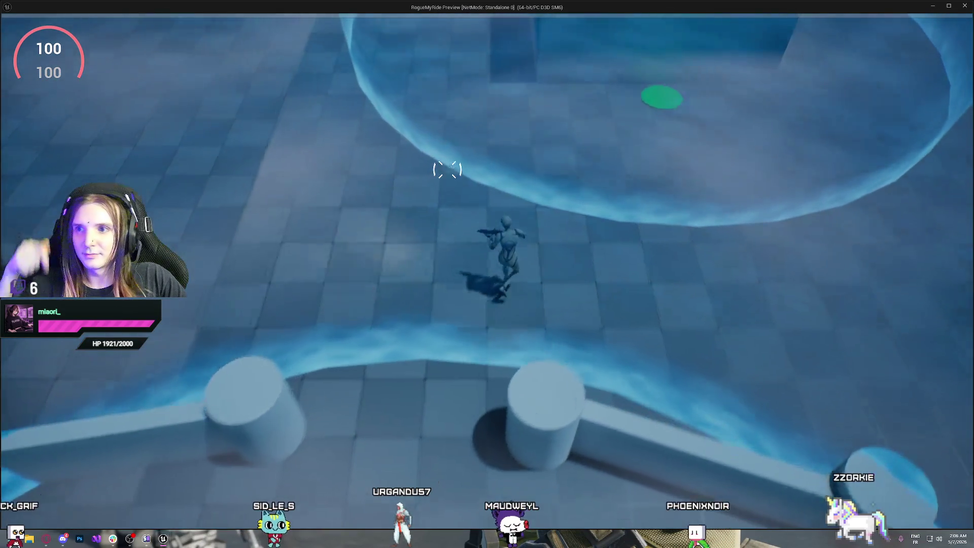
key(w)
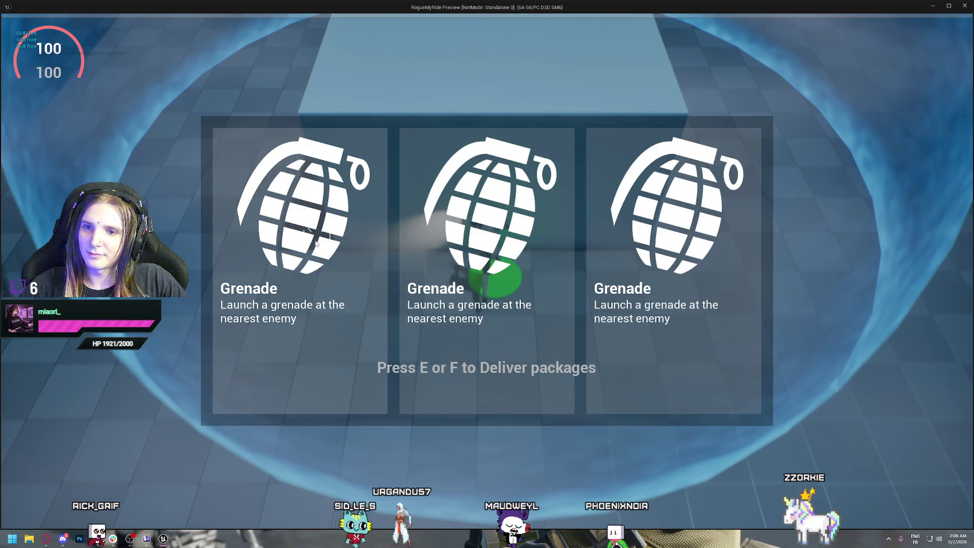
click(287, 180)
key(Escape)
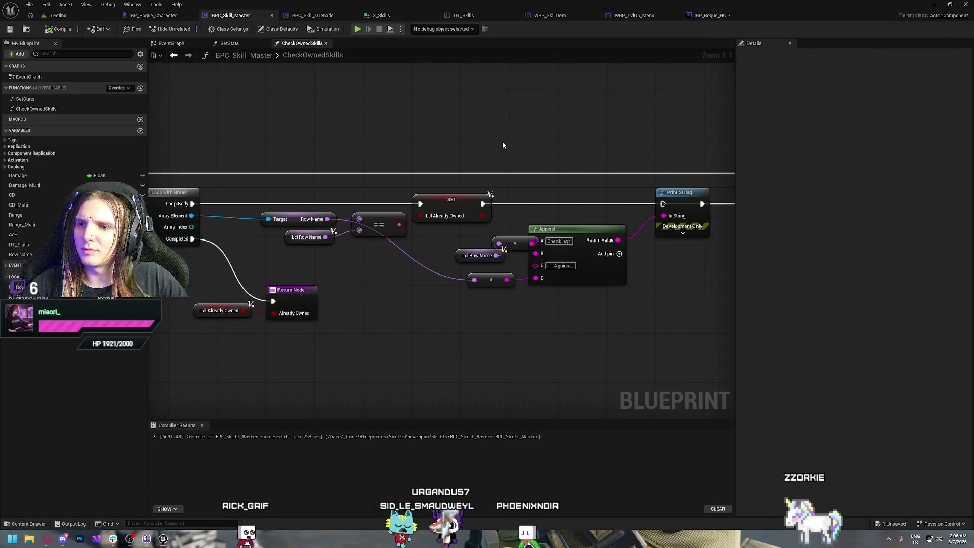
drag(526, 160, 568, 200)
drag(393, 192, 568, 187)
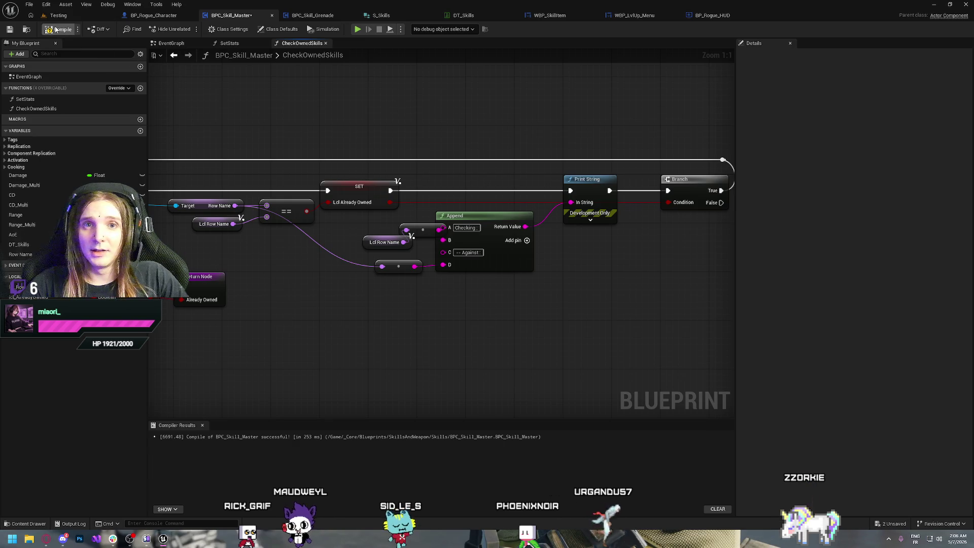
Replay the level, delivering packages on the green marker and choosing the left Grenade card.
click(359, 30)
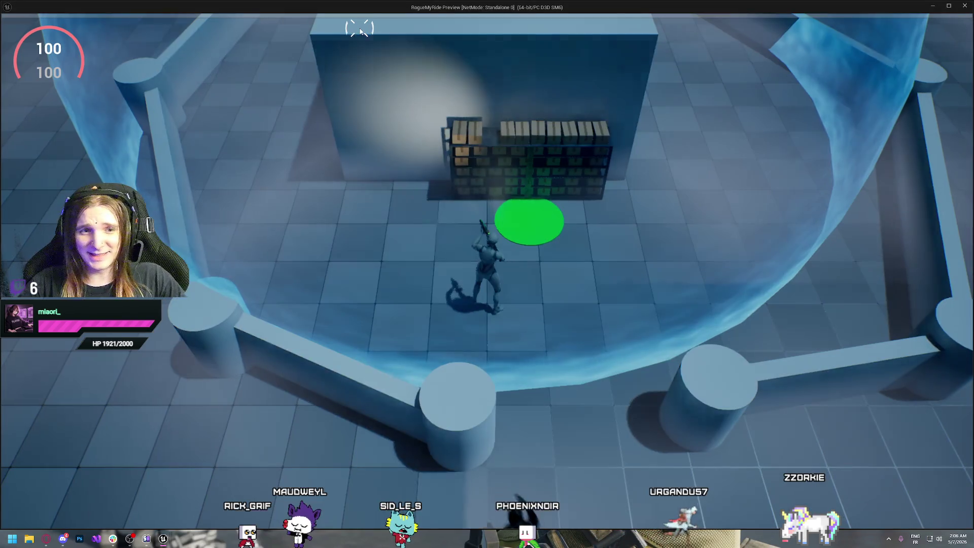
key(w)
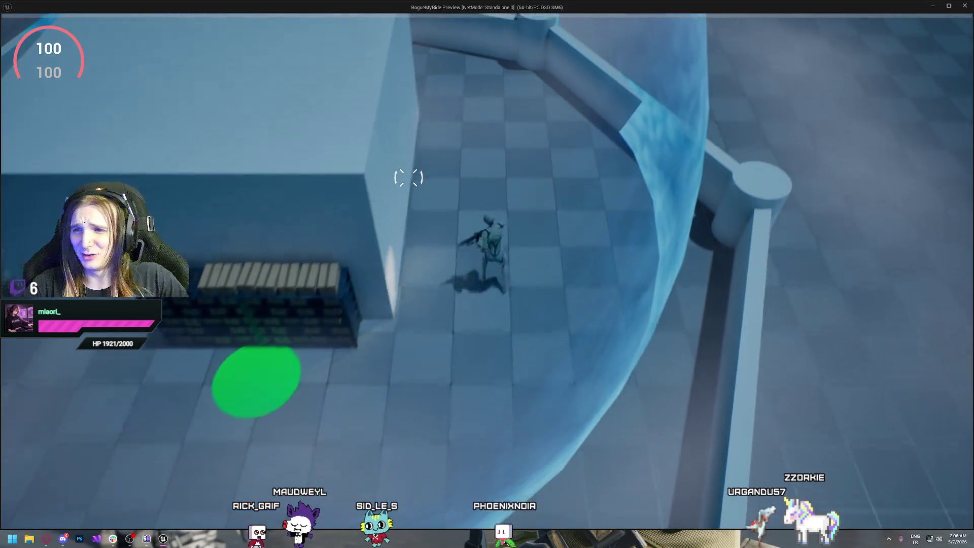
key(w)
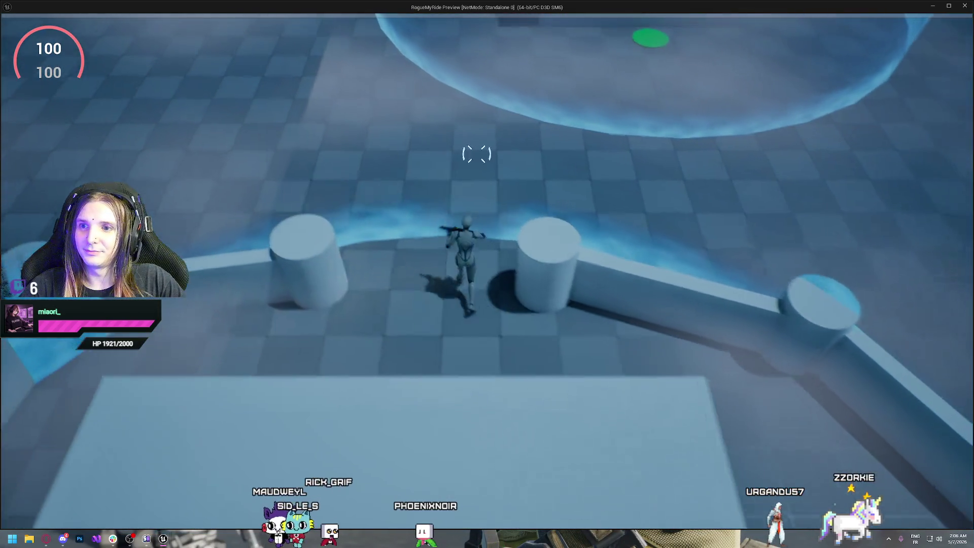
key(w)
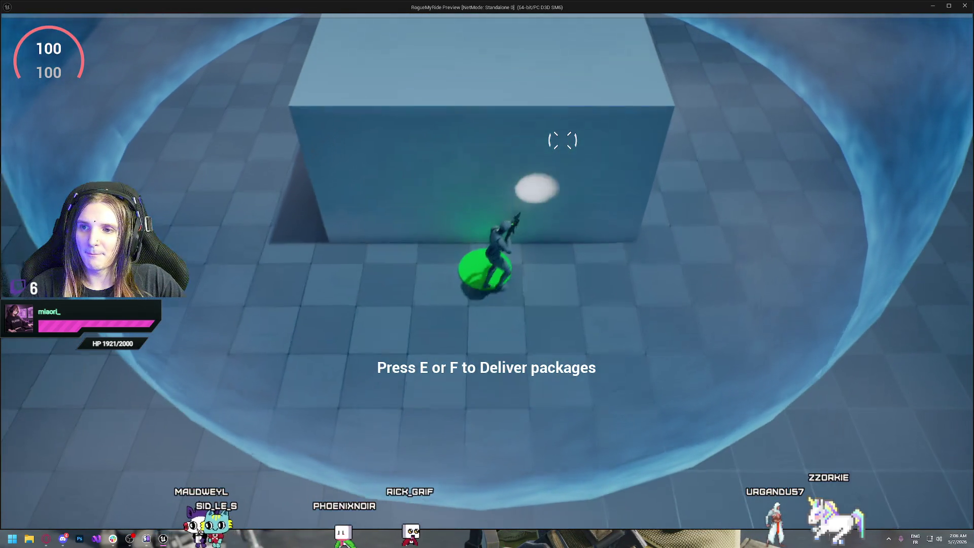
key(e)
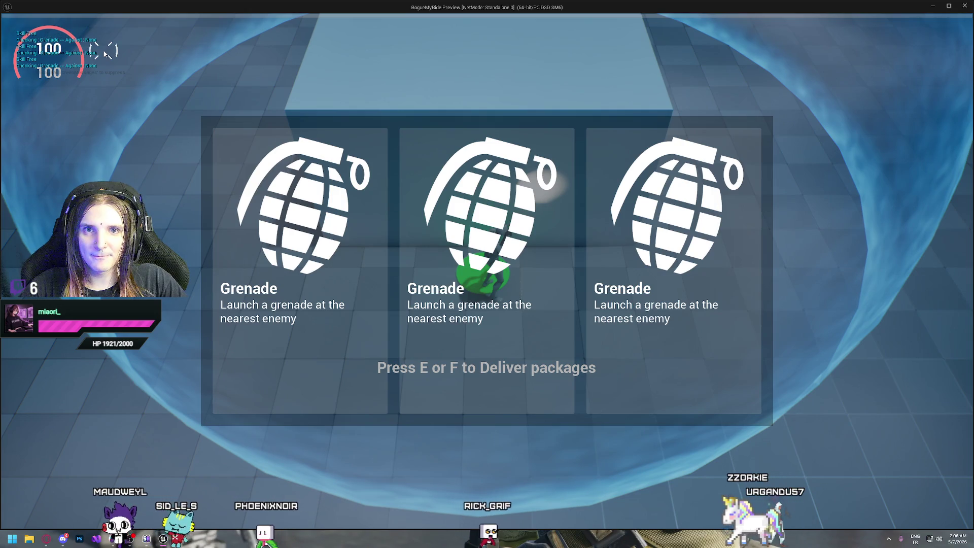
click(317, 269)
key(e)
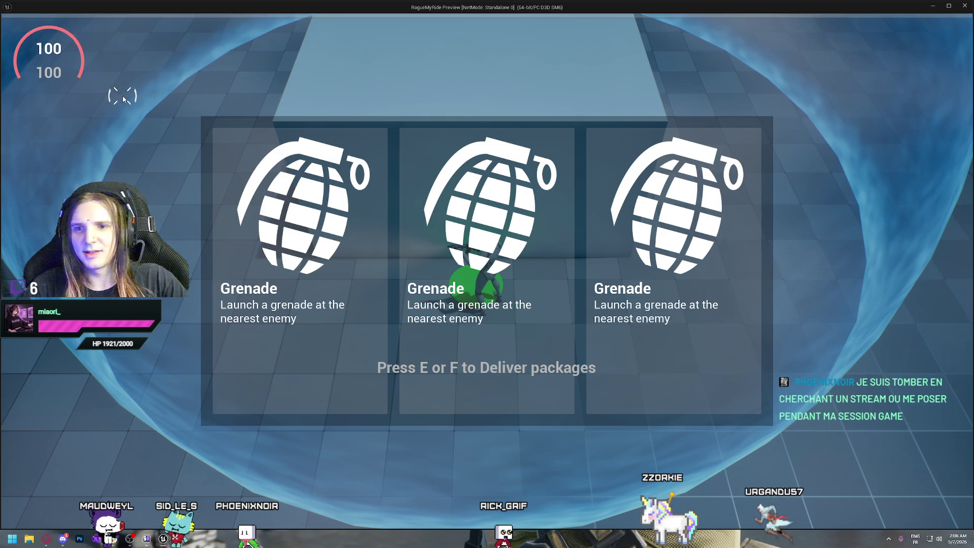
key(Escape)
drag(337, 306, 387, 288)
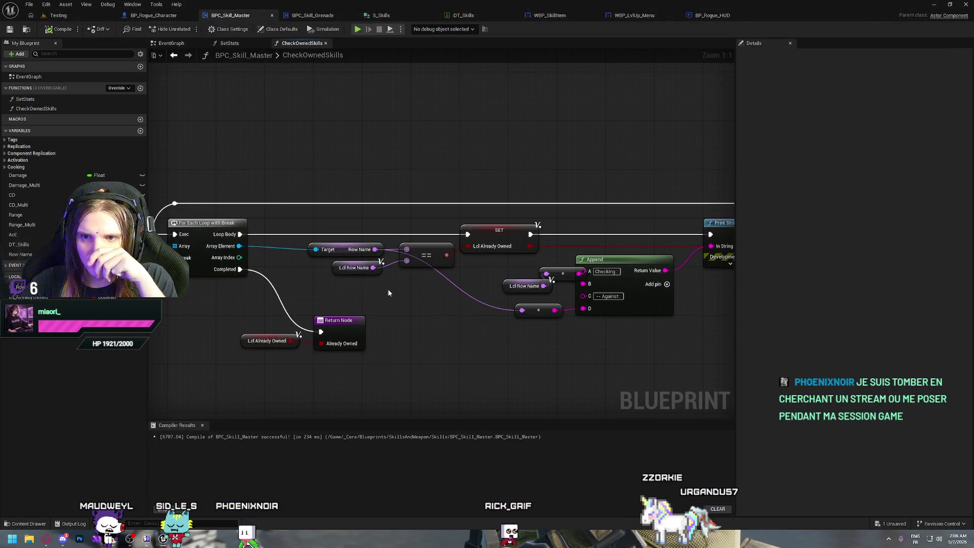
Inspect the Row Name variable and Get Components By Class nodes in CheckOwnedSkills.
click(355, 249)
drag(304, 228, 362, 248)
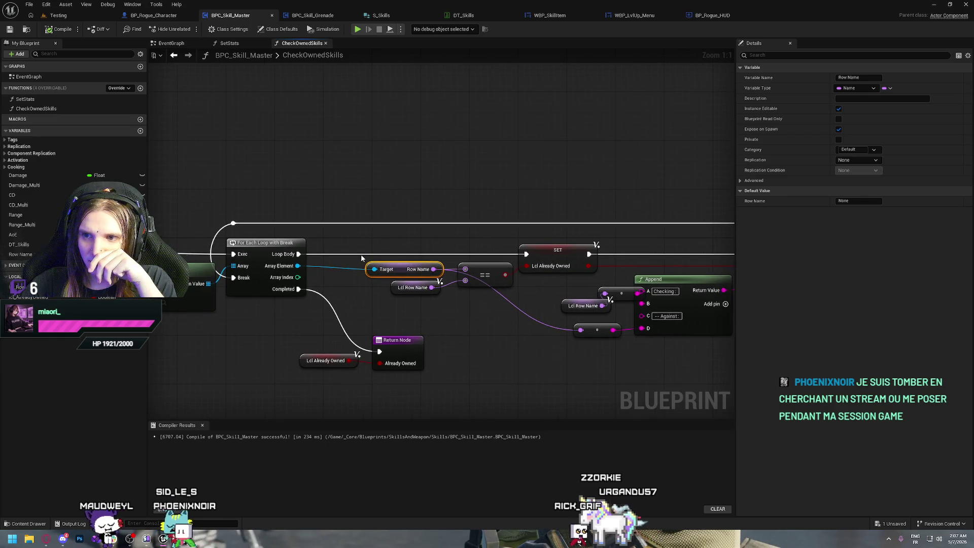
drag(451, 324, 488, 358)
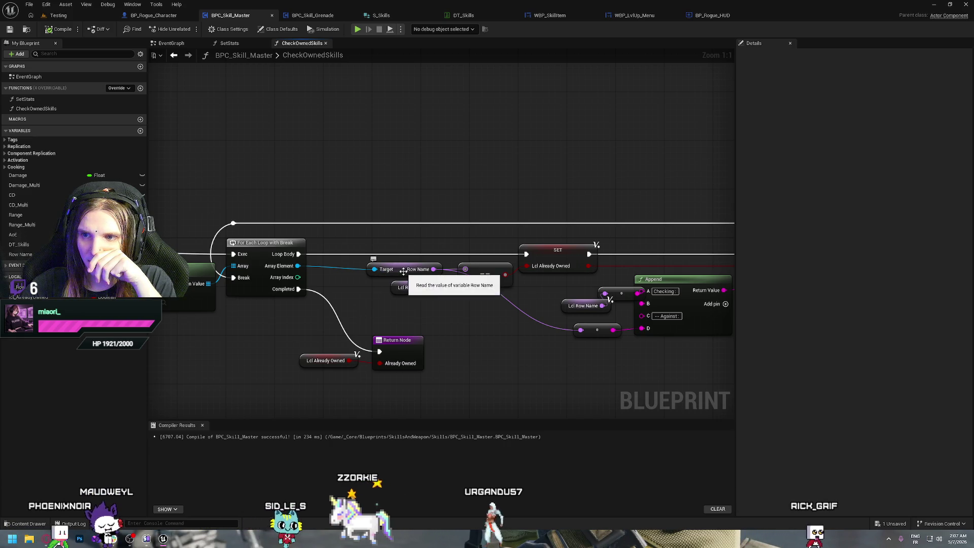
drag(369, 306, 587, 281)
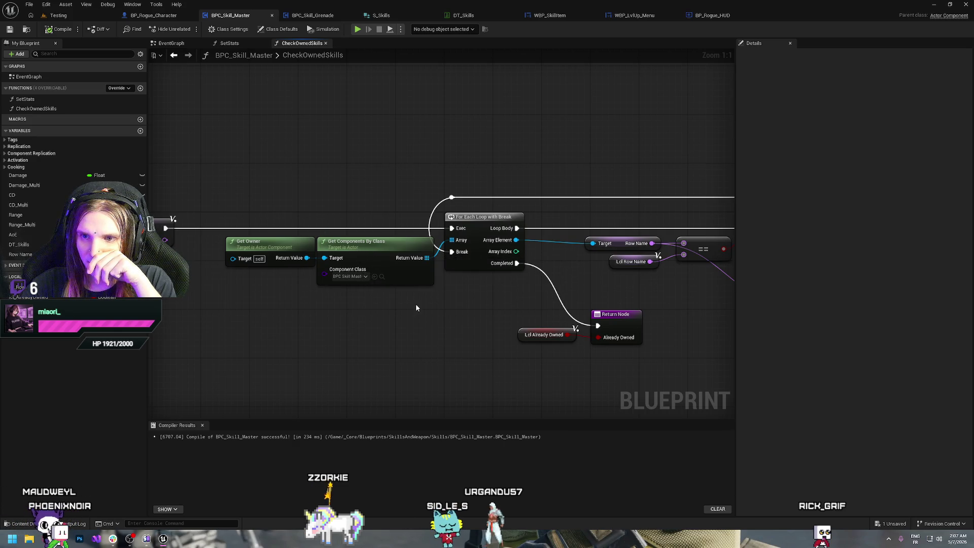
click(376, 283)
drag(377, 285, 570, 304)
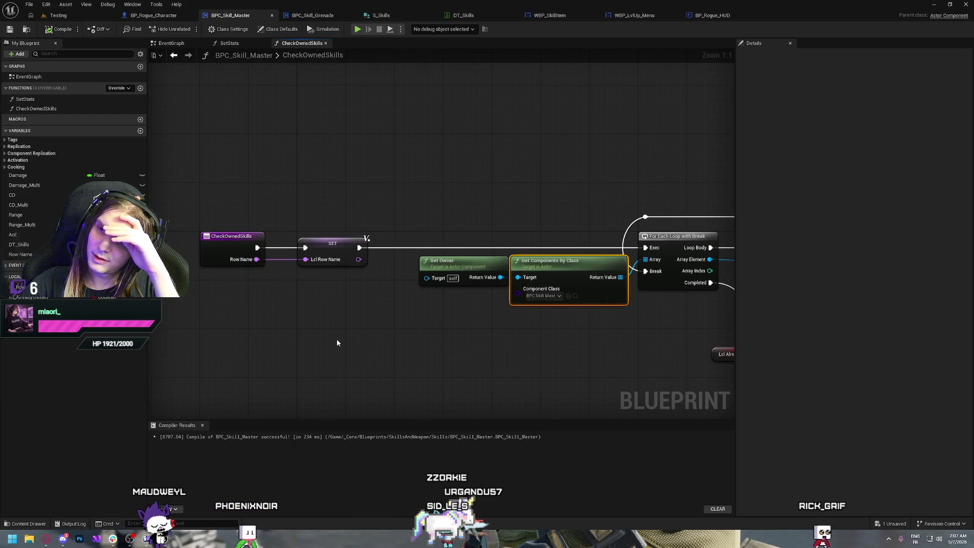
mouse_move(391, 336)
mouse_down()
mouse_move(401, 311)
mouse_move(378, 307)
mouse_up()
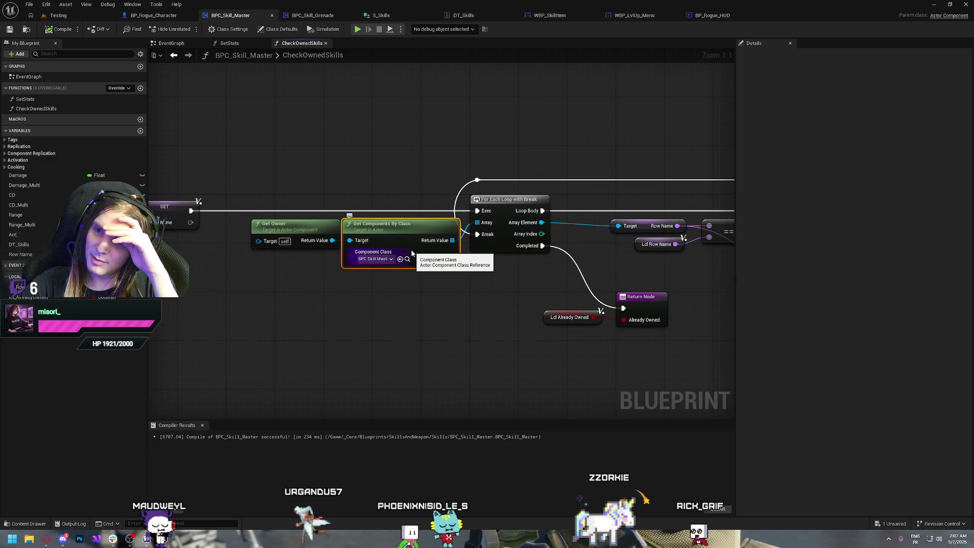
drag(366, 311, 398, 328)
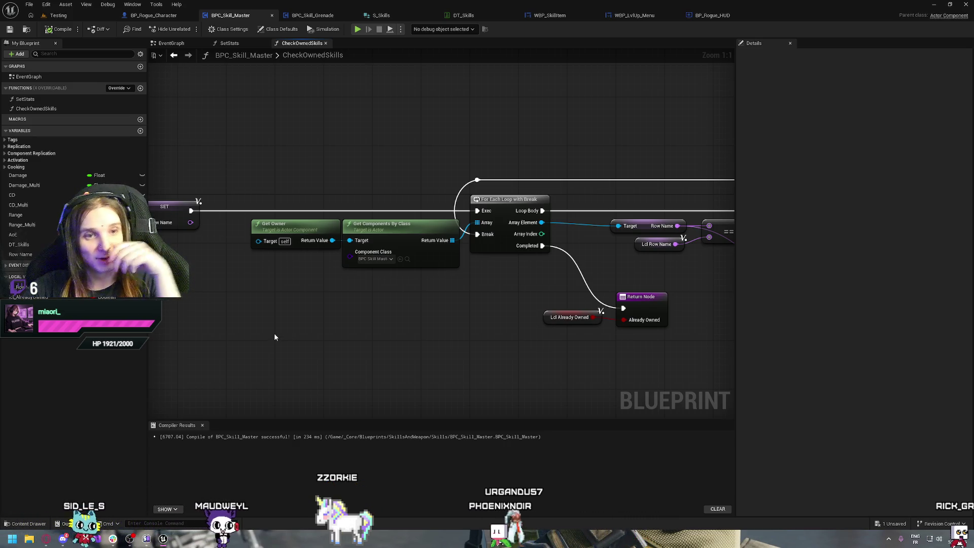
Move the Lcl Row Name getter up-left beside its conversion node feeding Append.
mouse_move(274, 333)
mouse_down()
mouse_move(305, 369)
mouse_move(272, 340)
mouse_up()
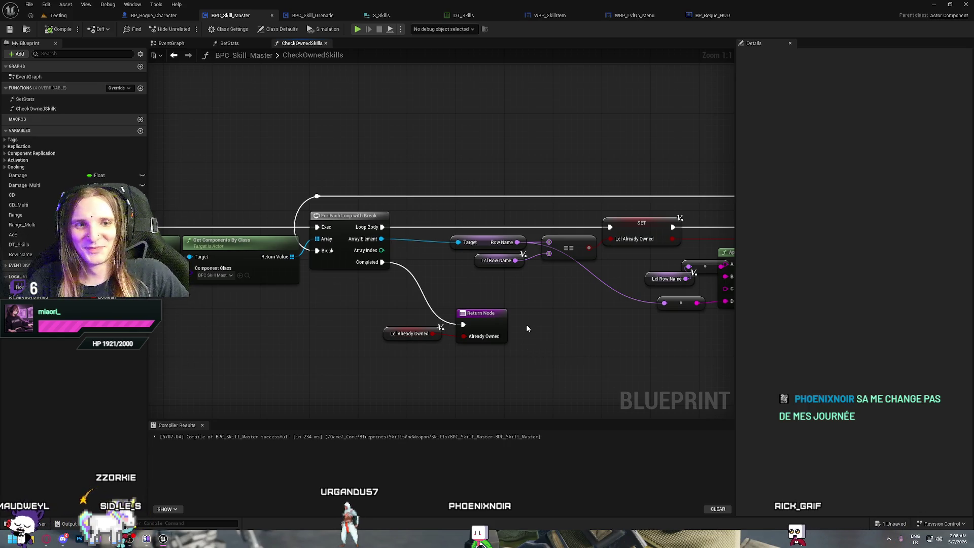
mouse_move(567, 341)
mouse_down()
mouse_move(619, 392)
mouse_move(488, 345)
mouse_up()
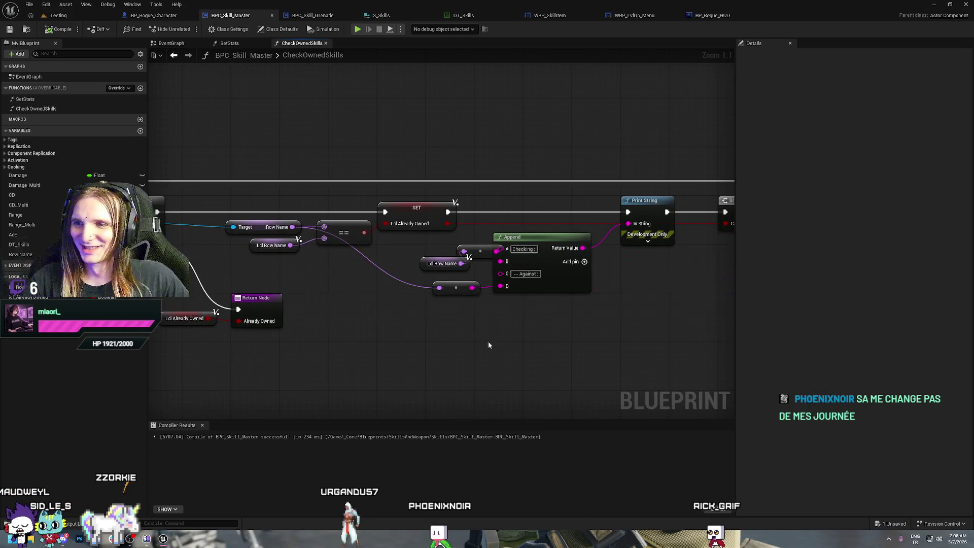
drag(575, 348, 524, 330)
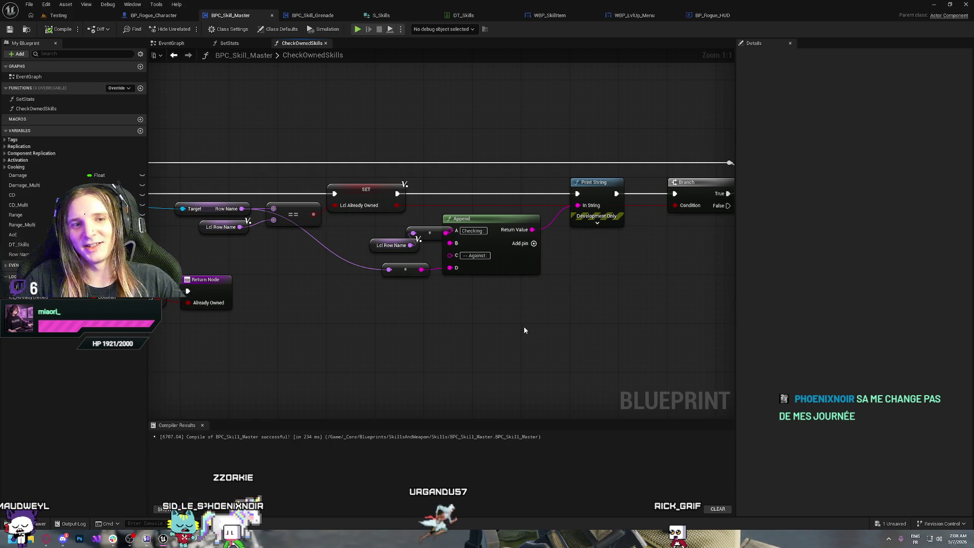
mouse_move(617, 331)
mouse_down()
mouse_move(421, 353)
mouse_move(401, 294)
mouse_up()
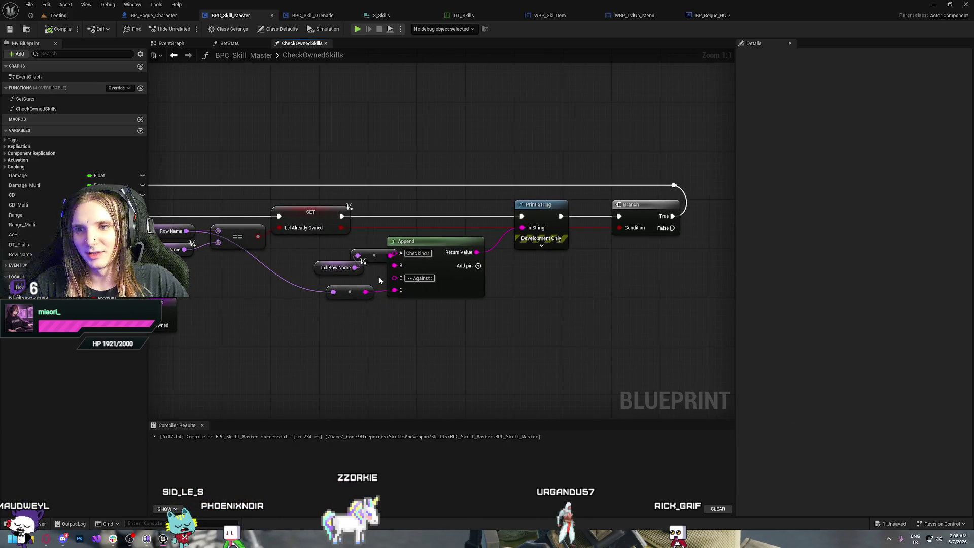
mouse_move(324, 268)
mouse_down()
mouse_move(318, 255)
mouse_move(353, 264)
mouse_move(365, 294)
mouse_up()
Compile the skill blueprint and bring the For Each Loop into view.
click(48, 29)
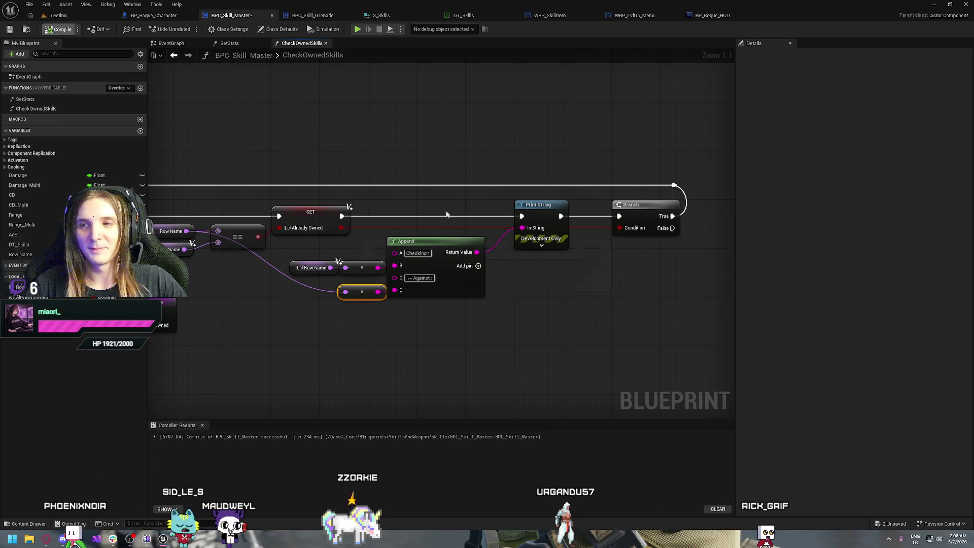
mouse_move(423, 369)
mouse_down()
mouse_move(535, 358)
mouse_move(475, 364)
mouse_up()
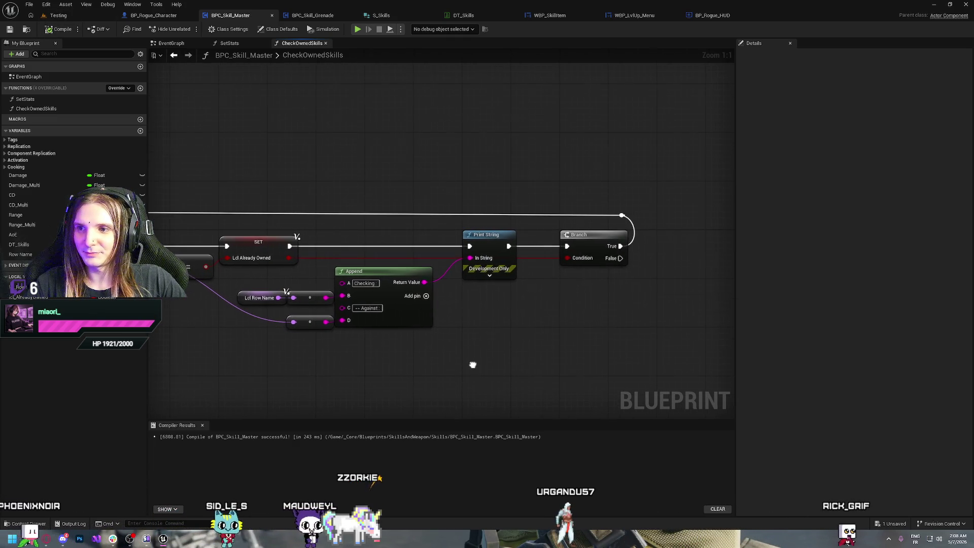
drag(394, 382, 549, 394)
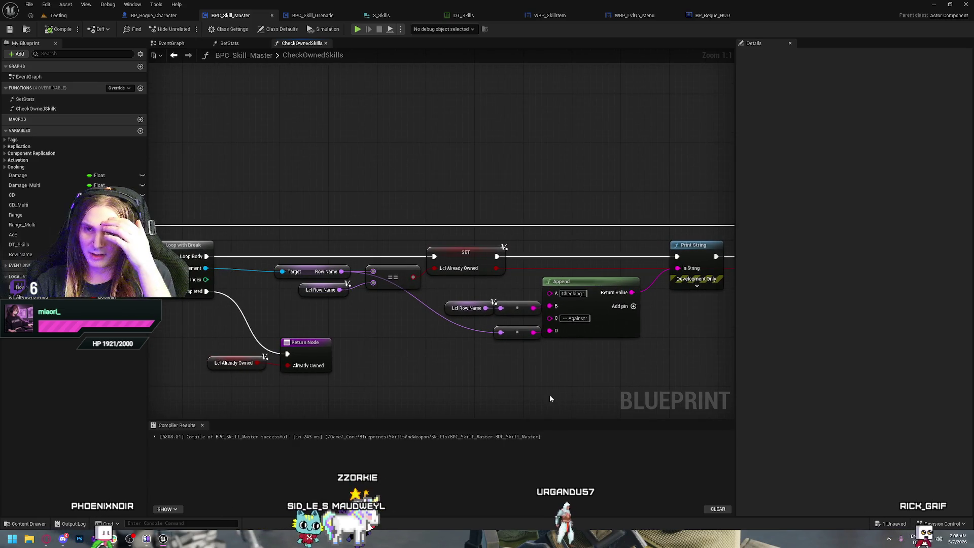
mouse_move(157, 383)
mouse_down()
mouse_move(271, 383)
mouse_move(424, 335)
mouse_up()
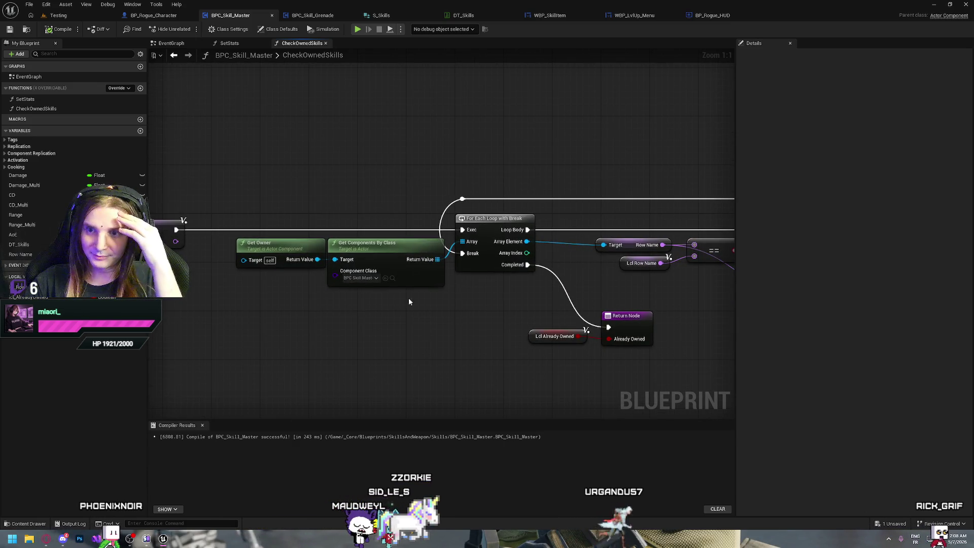
Select and inspect the Get Components By Class node feeding the For Each Loop.
click(365, 246)
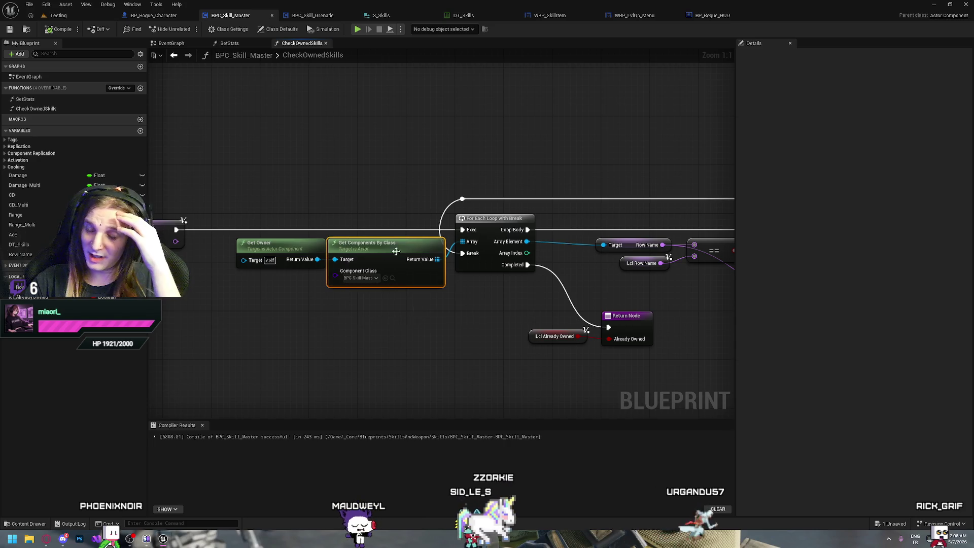
drag(353, 169, 409, 328)
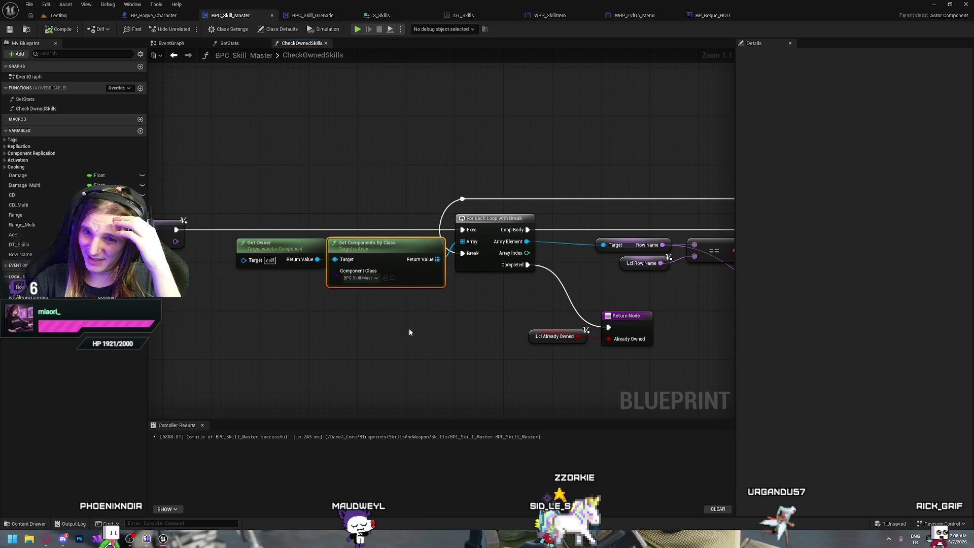
click(387, 335)
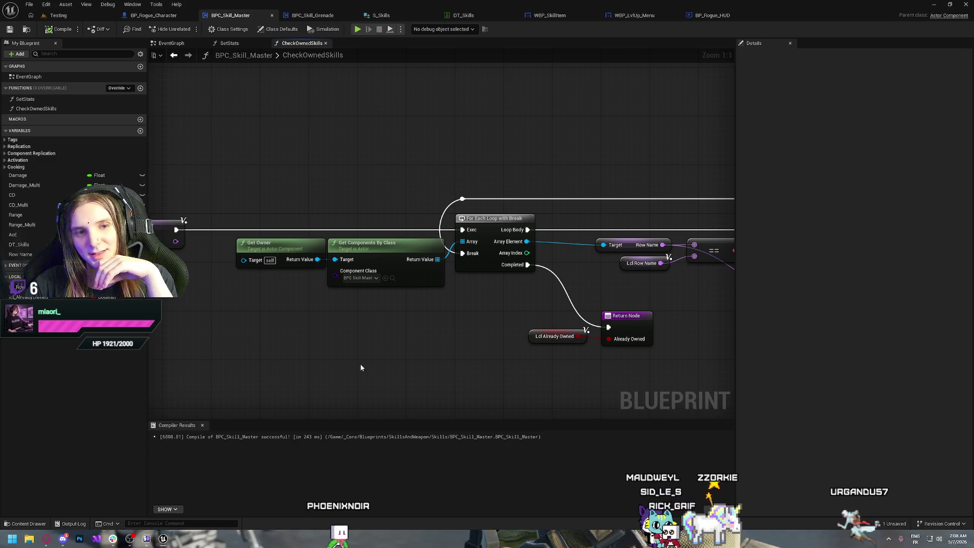
mouse_move(433, 373)
mouse_down()
mouse_move(318, 316)
mouse_move(432, 342)
mouse_up()
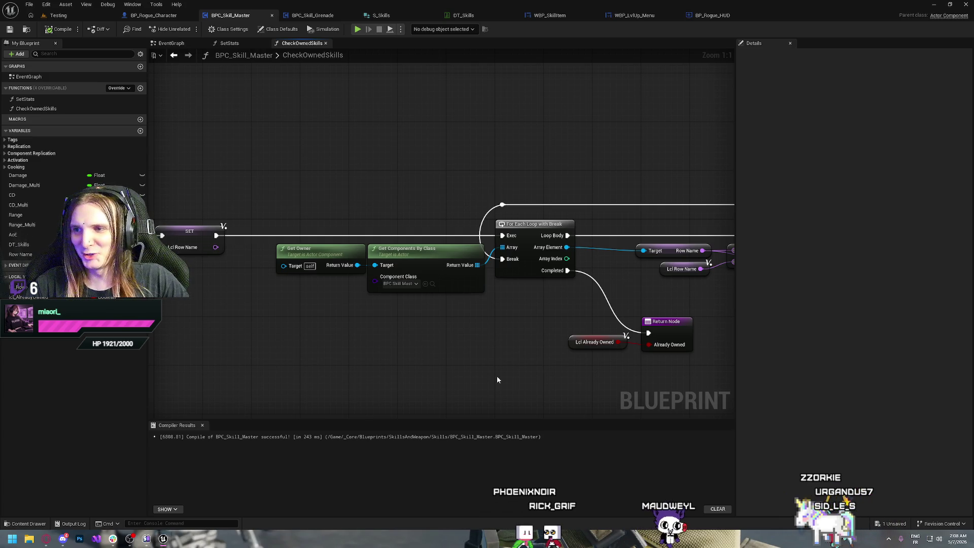
Survey the SET, ==, Append, Print String and Branch nodes along the graph.
drag(497, 379, 469, 397)
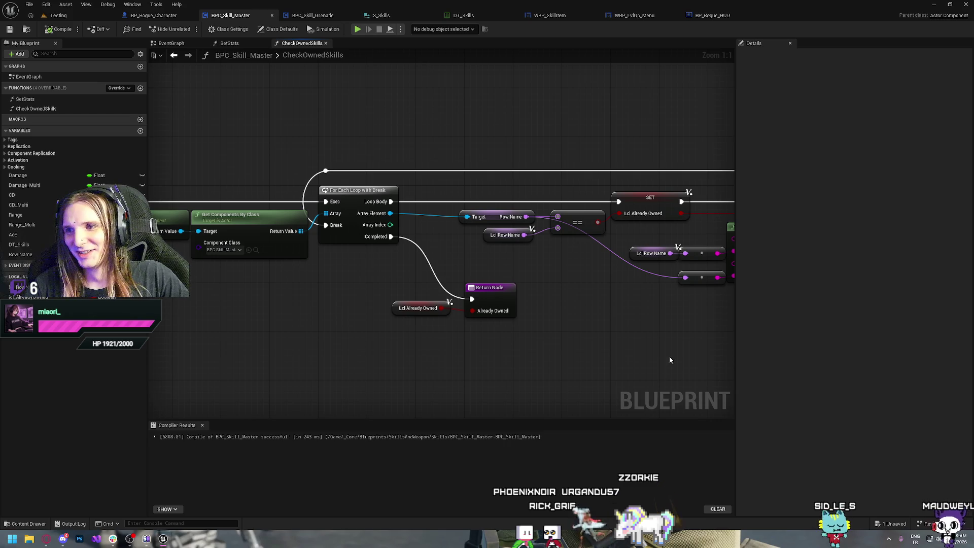
drag(651, 341, 417, 283)
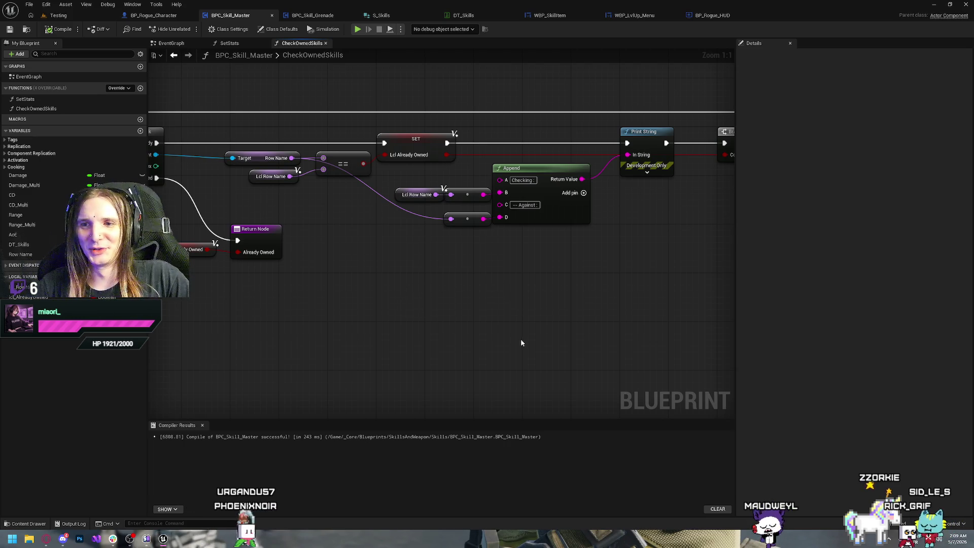
mouse_move(442, 318)
mouse_down()
mouse_move(500, 296)
mouse_move(481, 311)
mouse_move(553, 333)
mouse_move(472, 343)
mouse_up()
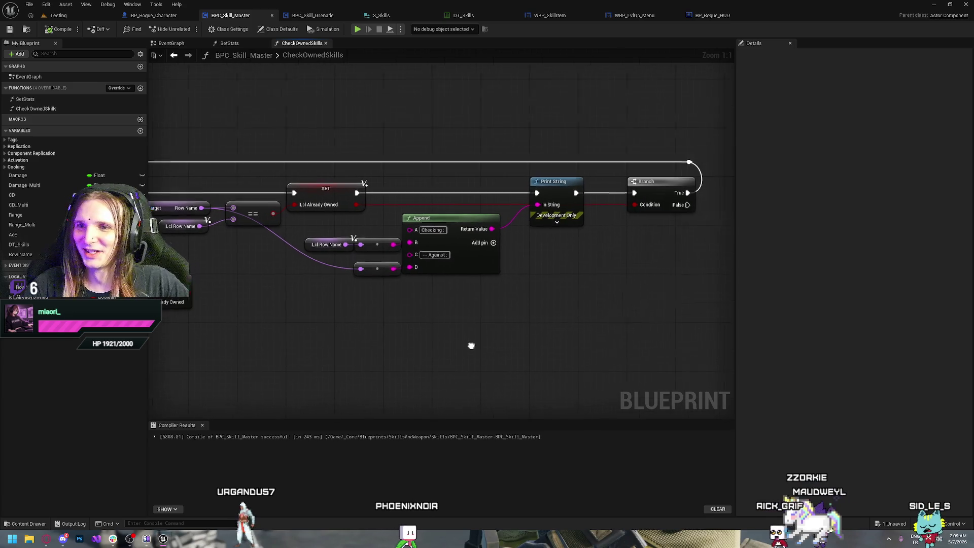
drag(491, 380, 566, 337)
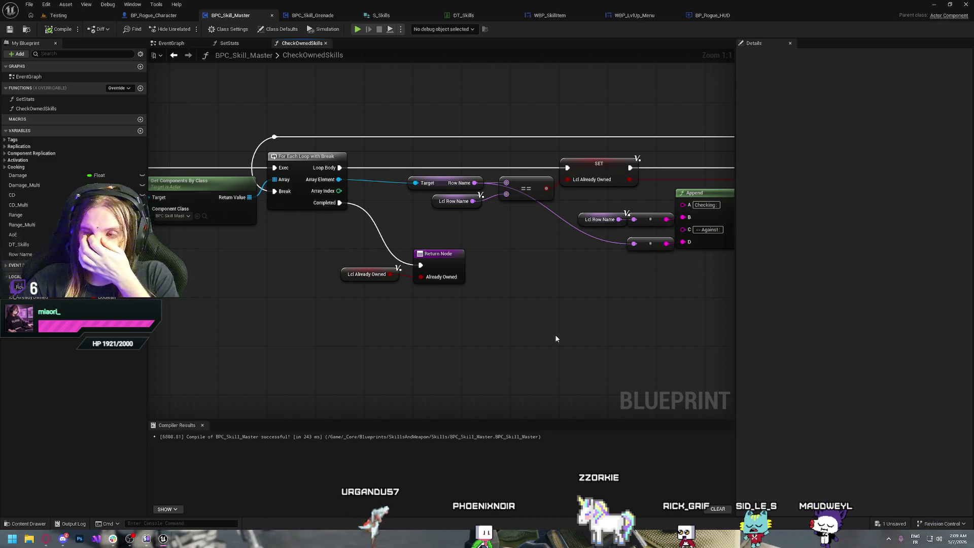
drag(613, 318, 435, 319)
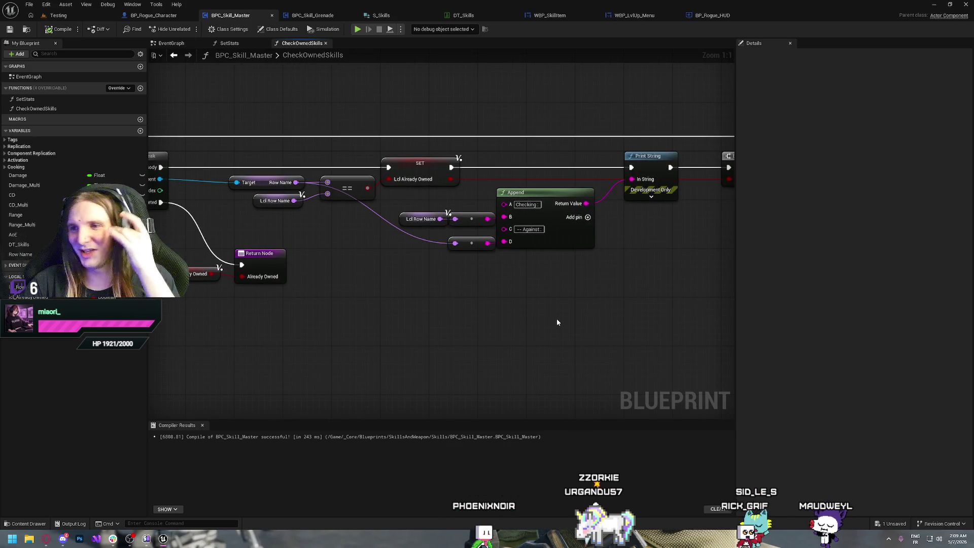
mouse_move(557, 322)
mouse_down()
mouse_move(543, 315)
mouse_move(438, 341)
mouse_up()
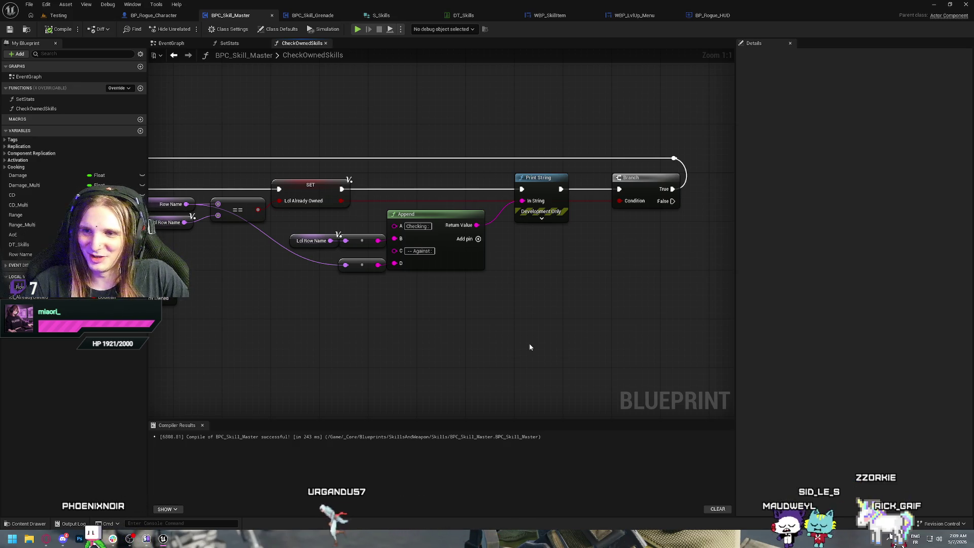
Marquee-select and delete the Append node with its Lcl Row Name inputs, then select Print String.
mouse_move(353, 347)
mouse_down()
mouse_move(531, 348)
mouse_move(732, 380)
mouse_up()
mouse_move(417, 335)
mouse_down()
mouse_move(475, 341)
mouse_move(357, 326)
mouse_up()
mouse_move(678, 351)
mouse_down()
mouse_move(561, 337)
mouse_move(435, 354)
mouse_move(485, 320)
mouse_move(299, 245)
mouse_up()
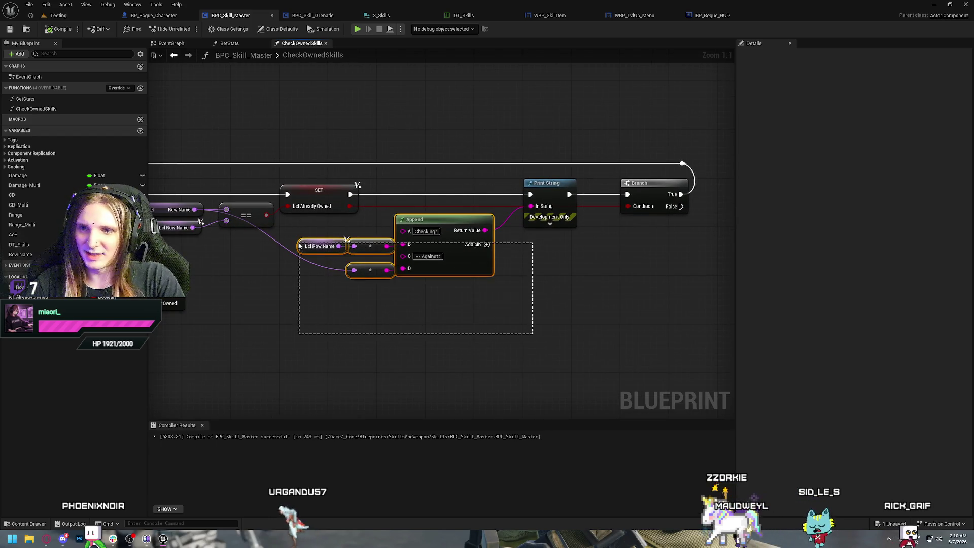
key(Delete)
click(547, 184)
Delete the debug Print String, wire SET straight into Branch, and realign the nodes.
key(Delete)
drag(350, 194, 627, 194)
drag(711, 136, 615, 222)
mouse_move(619, 185)
mouse_down()
mouse_move(423, 192)
mouse_move(415, 172)
mouse_move(447, 178)
mouse_up()
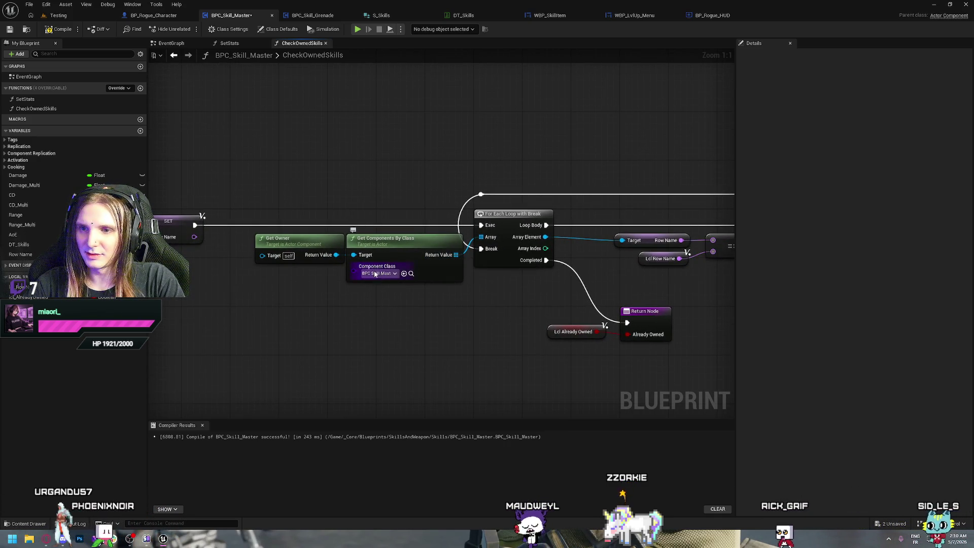
drag(595, 275, 320, 253)
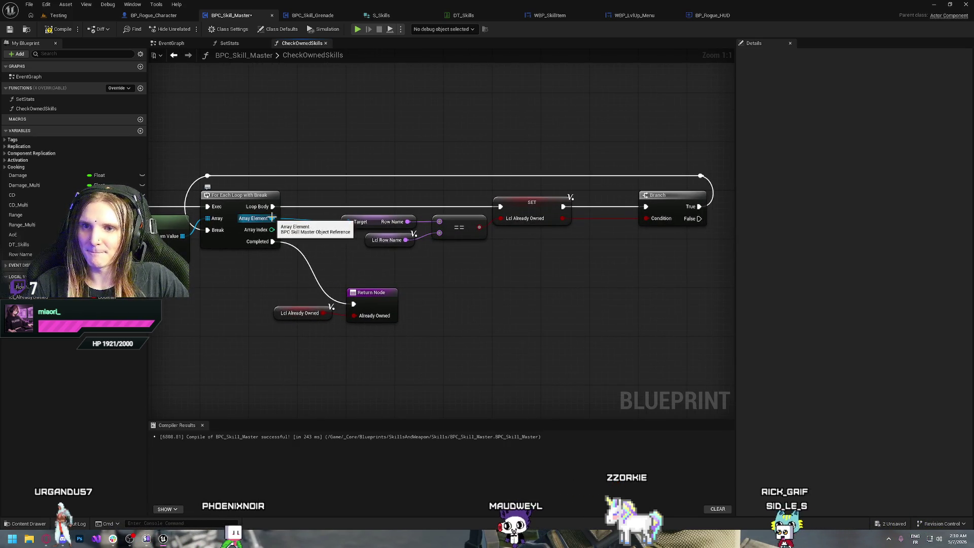
drag(412, 203, 627, 247)
drag(524, 202, 717, 201)
click(298, 208)
Add a Print String off Loop Body showing each array element's display name.
drag(273, 206, 355, 208)
text(print string)
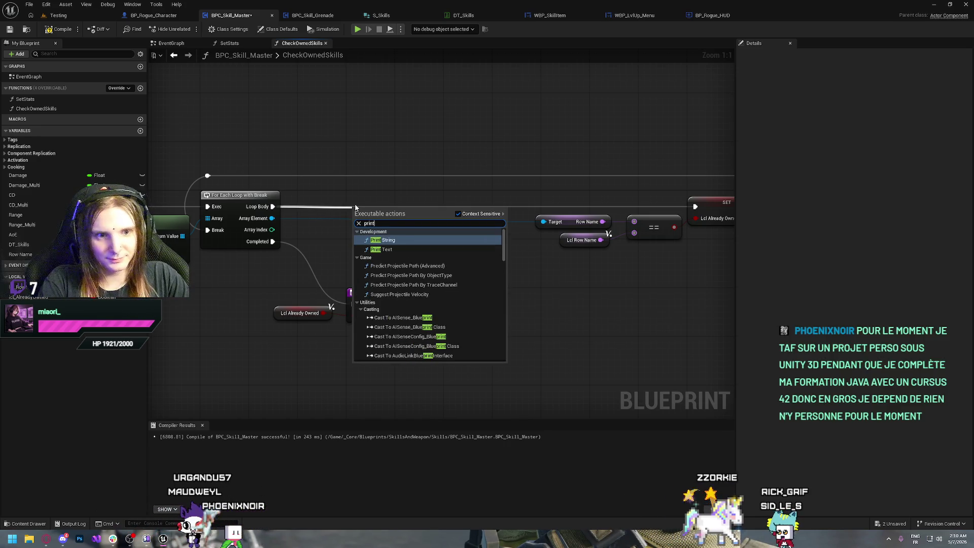
key(Return)
drag(373, 209, 429, 197)
drag(271, 218, 403, 219)
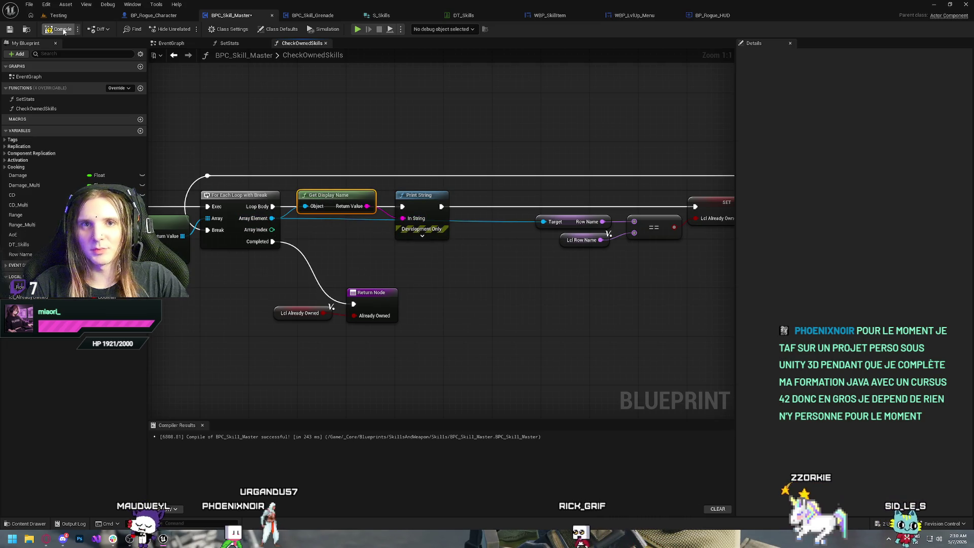
click(357, 32)
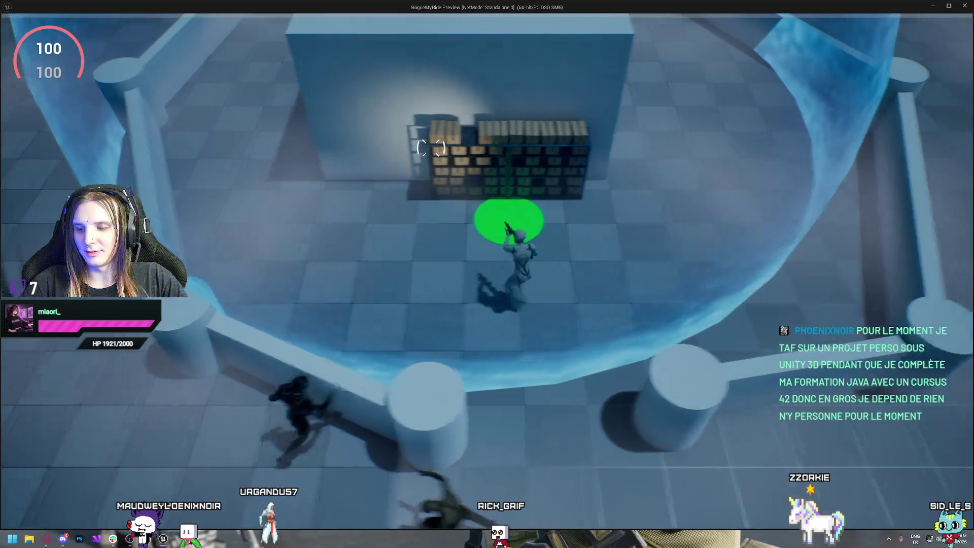
key(w)
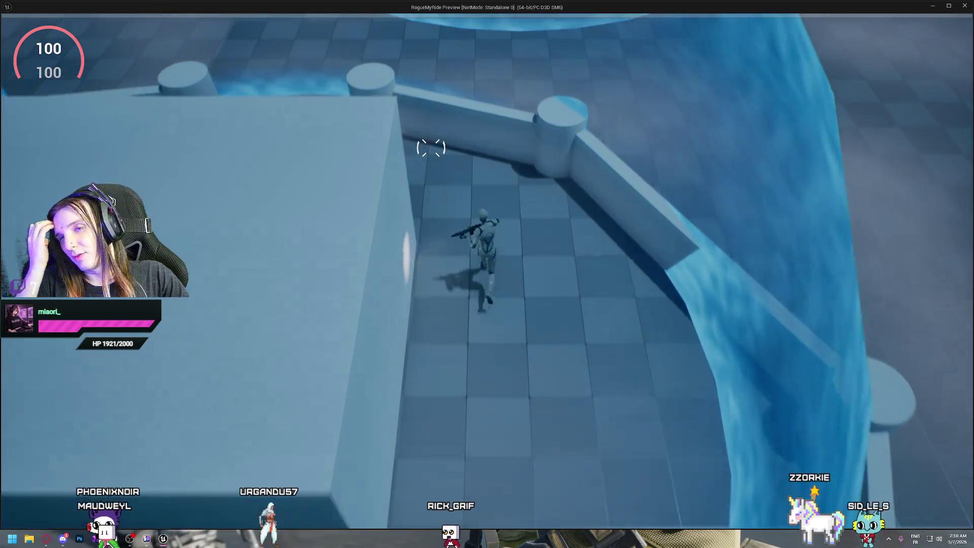
key(w)
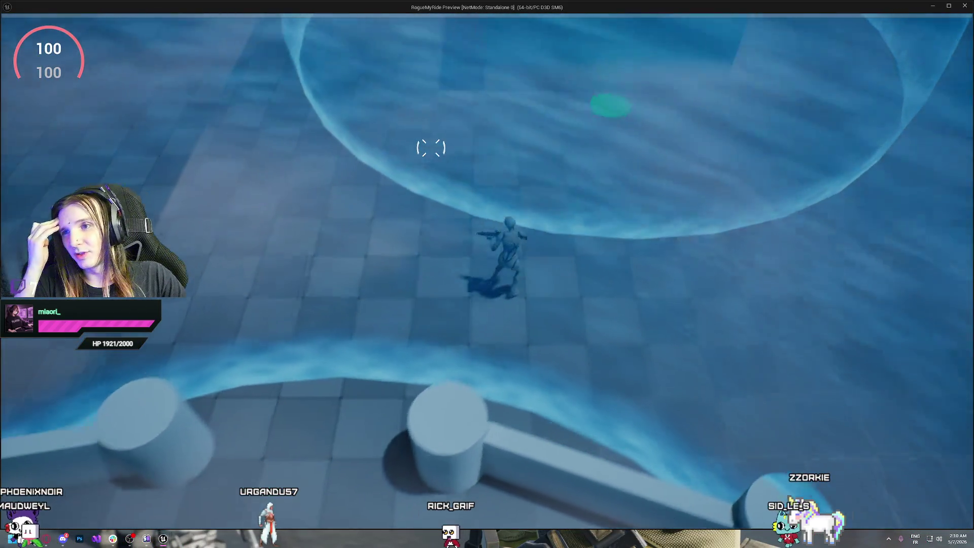
key(w)
key(e)
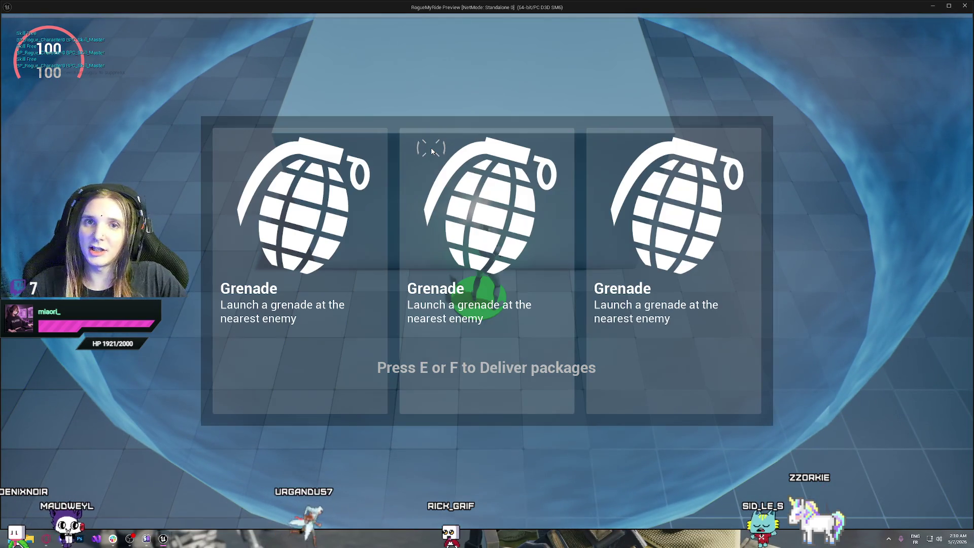
click(287, 227)
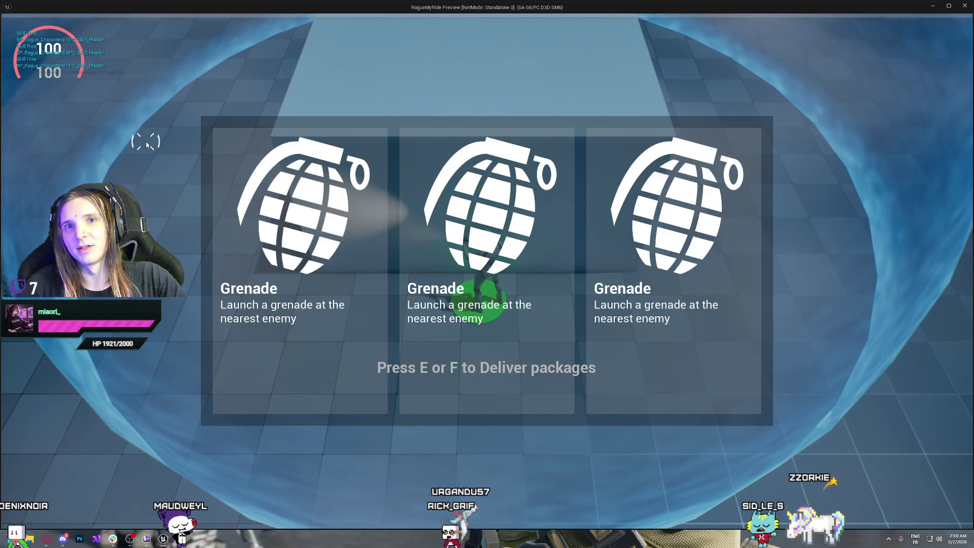
key(Escape)
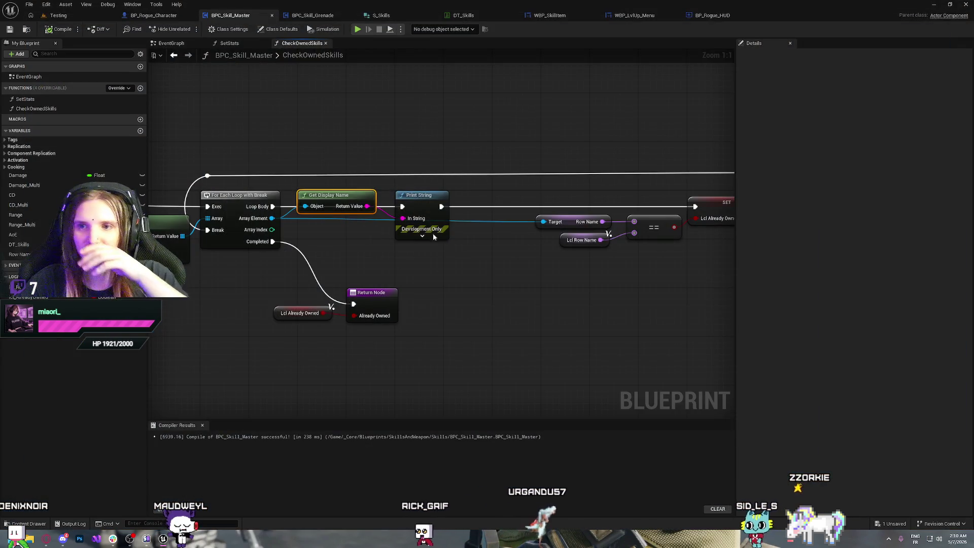
Delete Print String and Get Display Name, wire Loop Body into SET, and realign the nodes.
ctrl+click(426, 218)
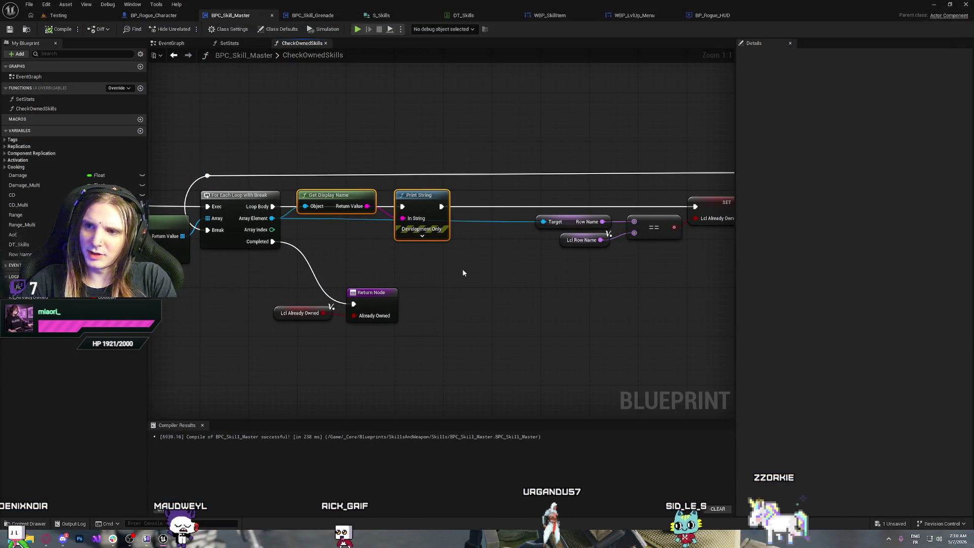
key(Delete)
mouse_move(272, 206)
mouse_down()
mouse_move(730, 205)
mouse_move(411, 208)
mouse_up()
drag(637, 283, 272, 137)
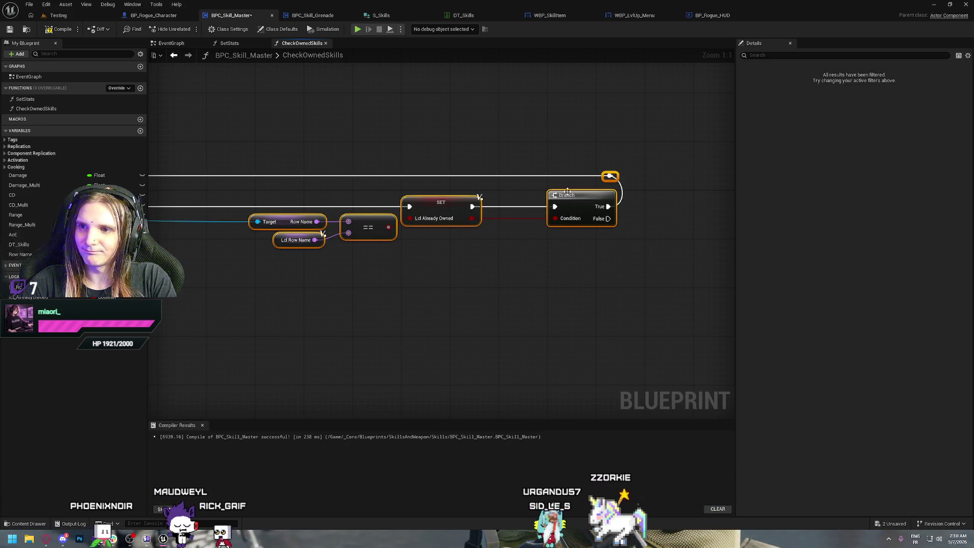
drag(567, 195, 483, 189)
drag(455, 130, 627, 170)
drag(518, 239, 552, 229)
click(446, 128)
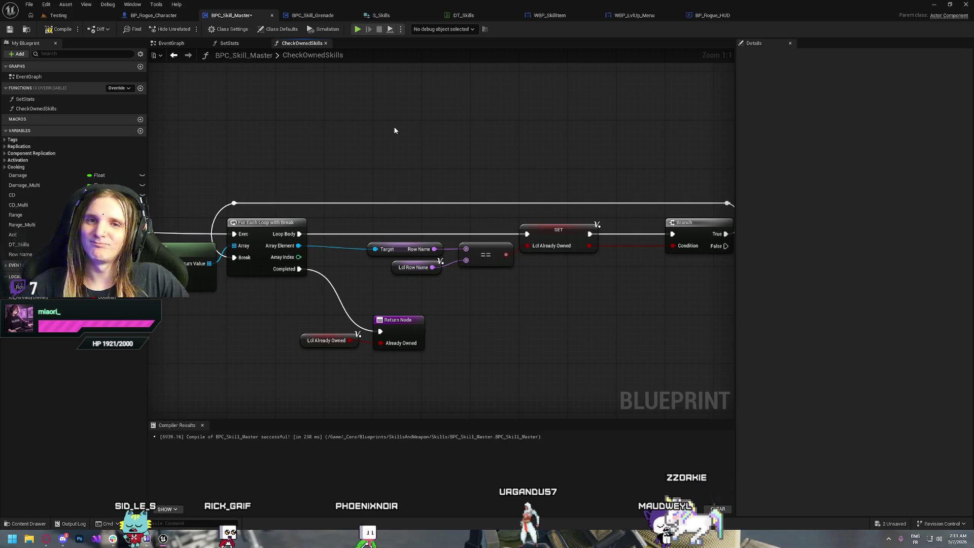
Compile and save the BPC_Skill_Master blueprint with Ctrl+S.
key(ctrl+s)
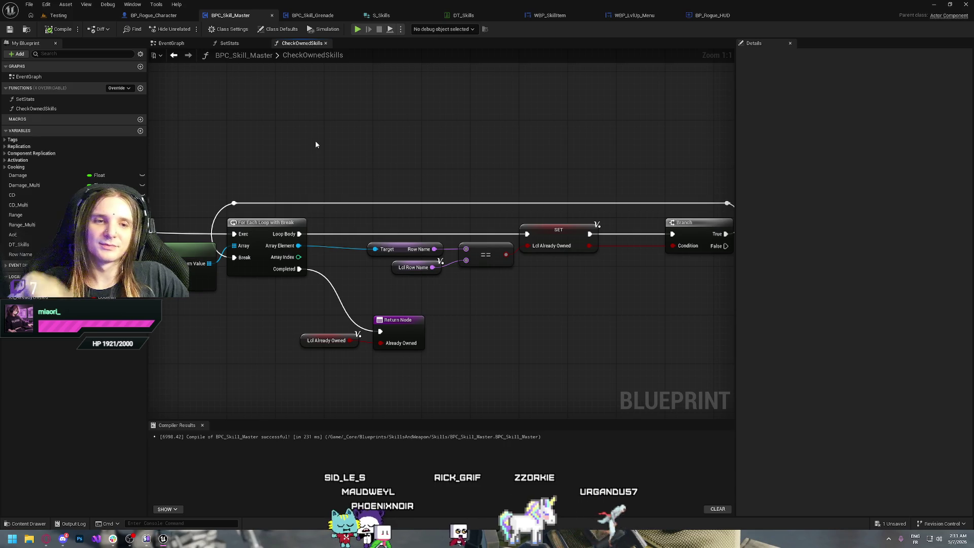
drag(302, 143, 355, 160)
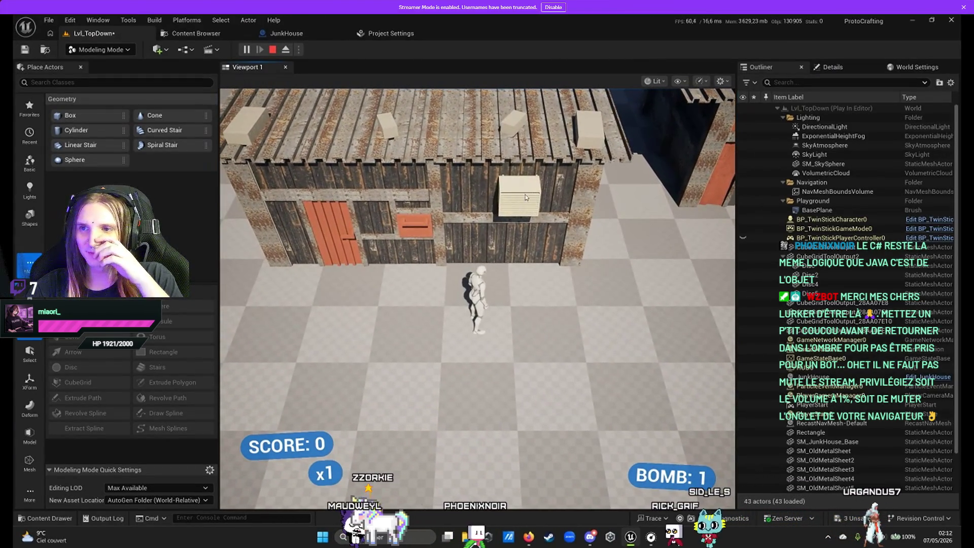
Walk the character left, right, north and south around the front of the JunkHouse.
key(w)
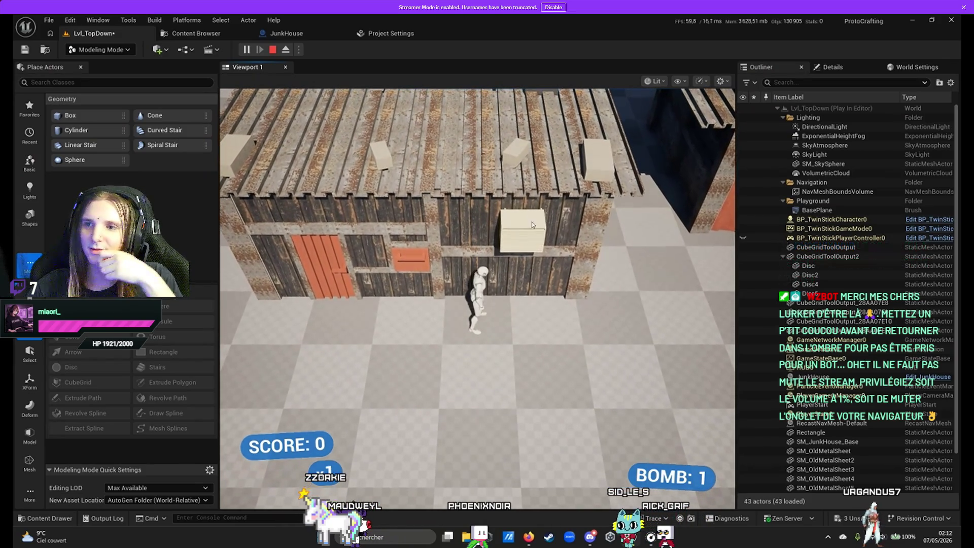
key(a)
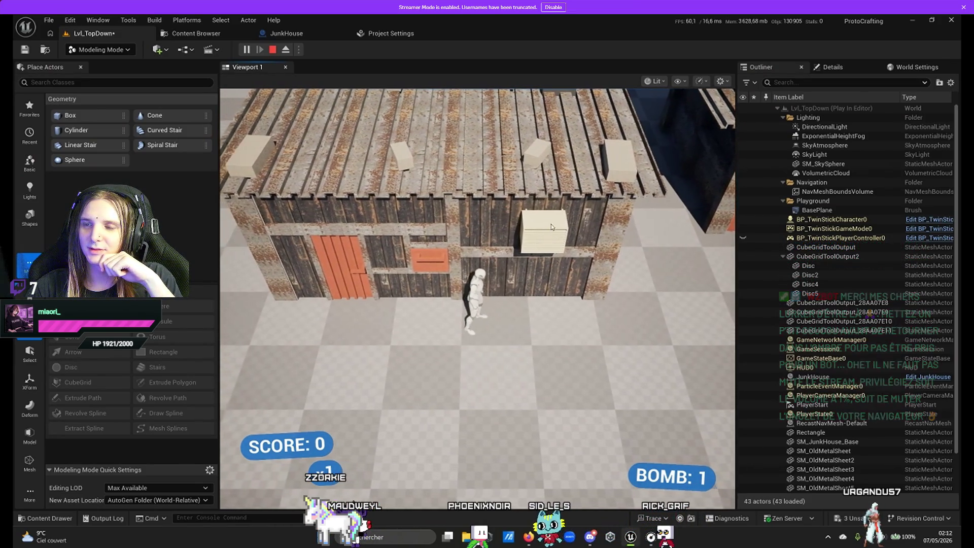
key(a)
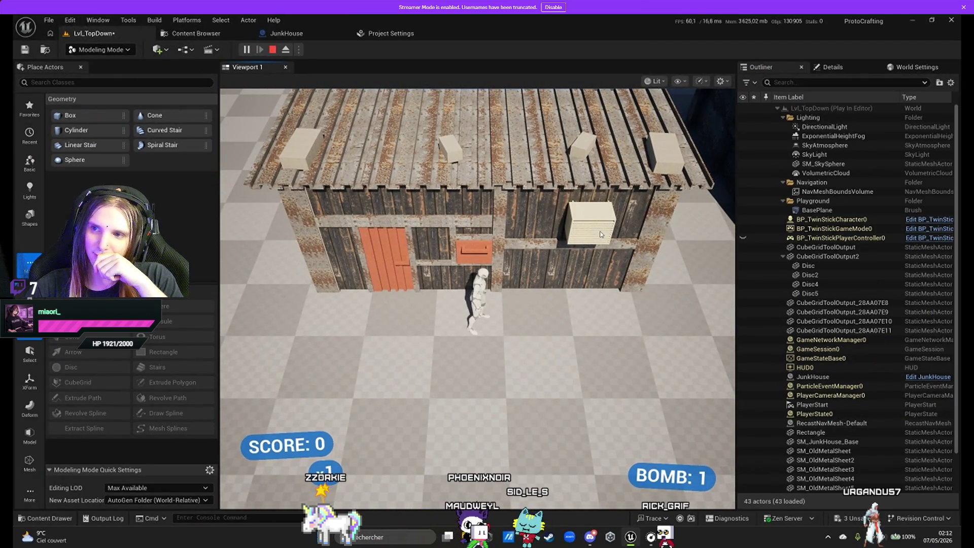
key(d)
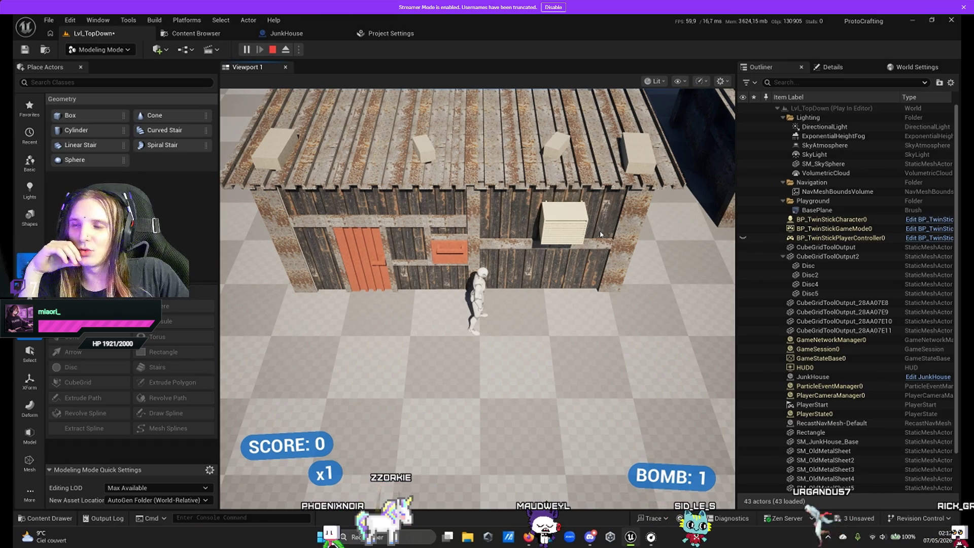
key(d)
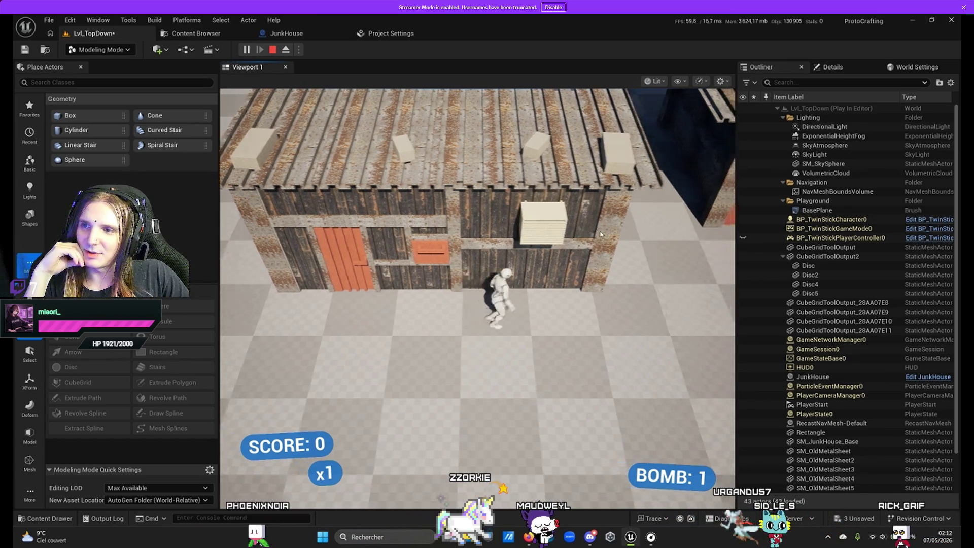
key(d)
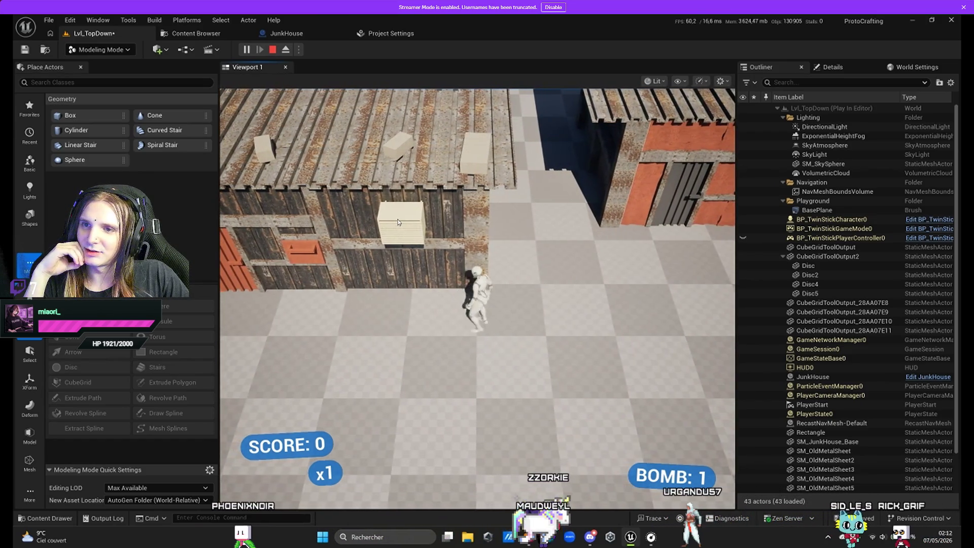
key(d)
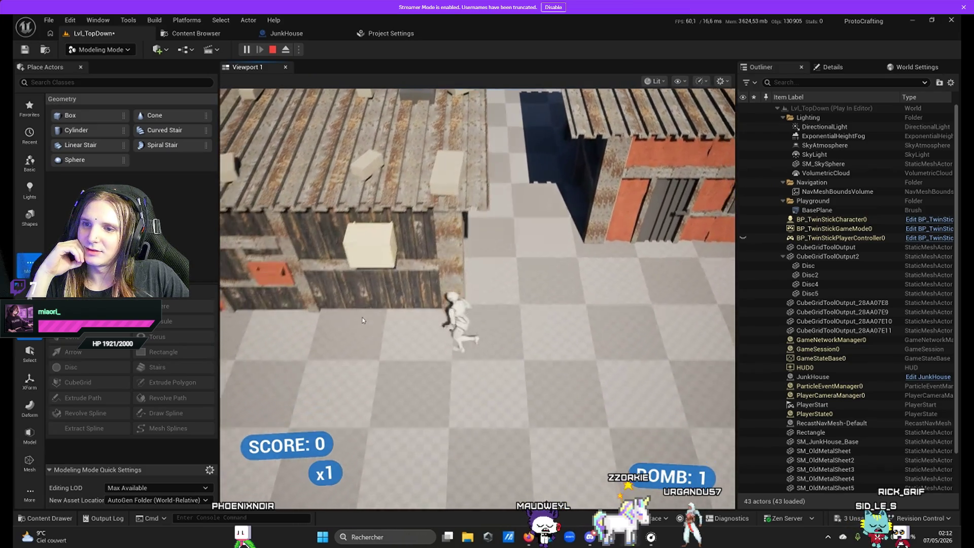
key(a)
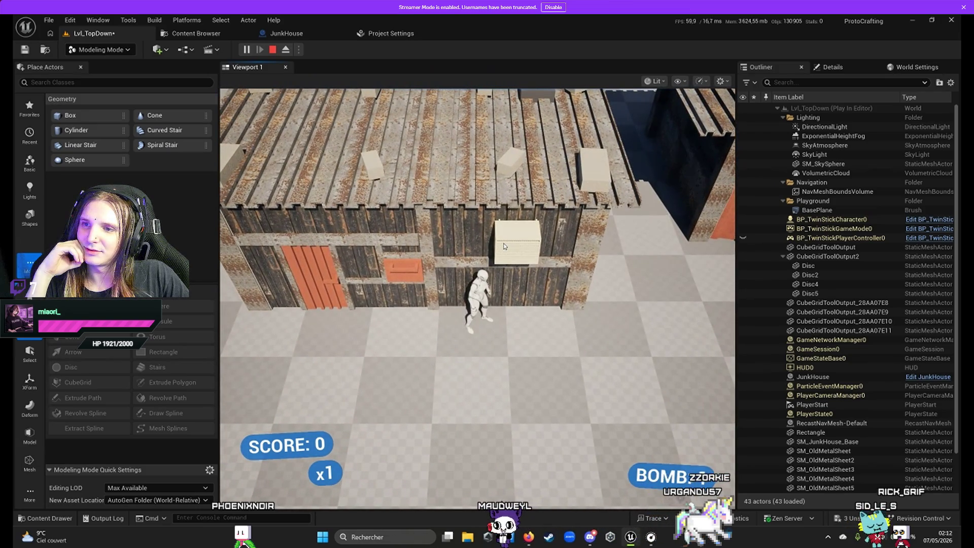
key(d)
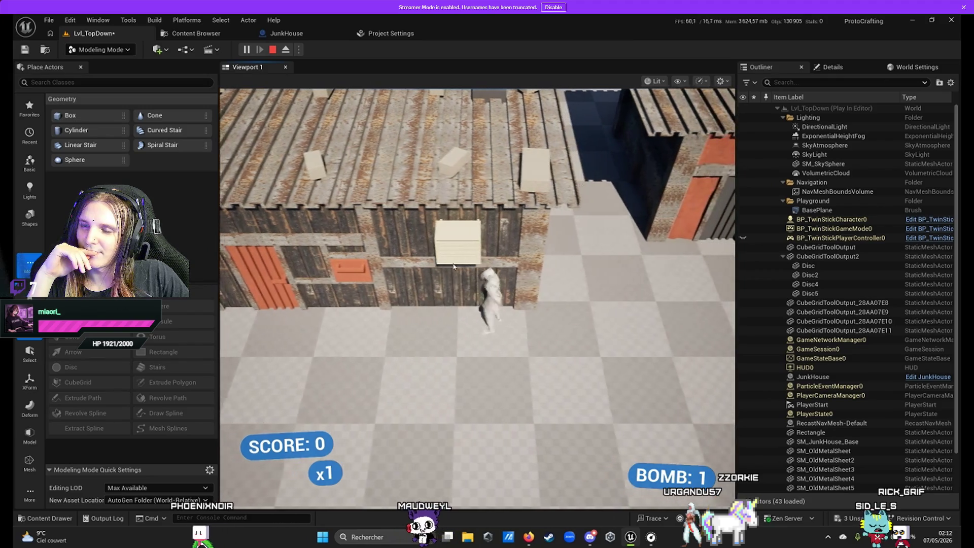
key(s)
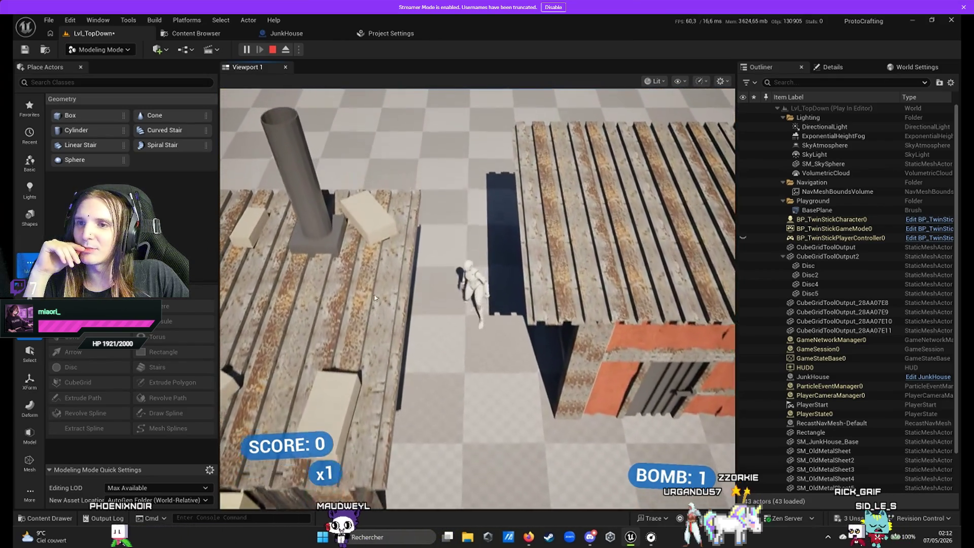
key(w)
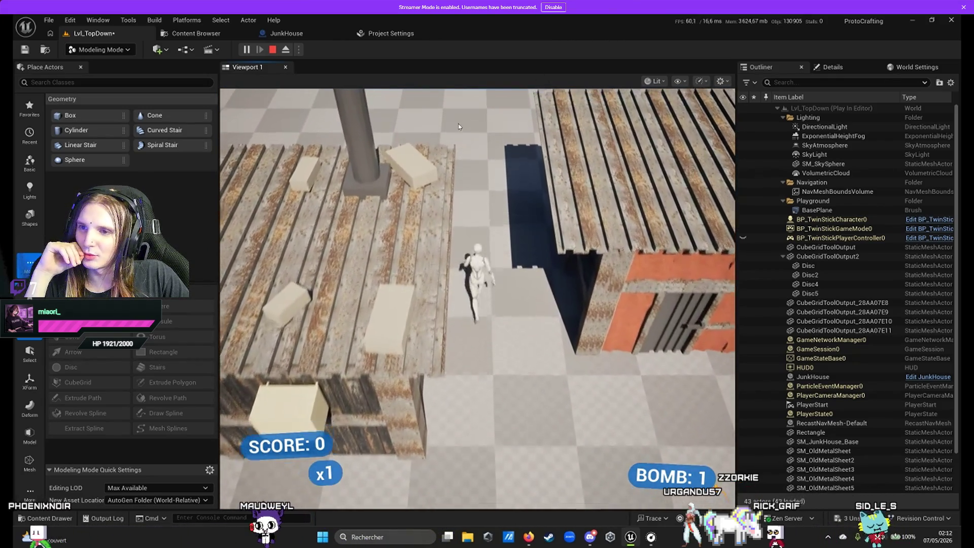
key(s)
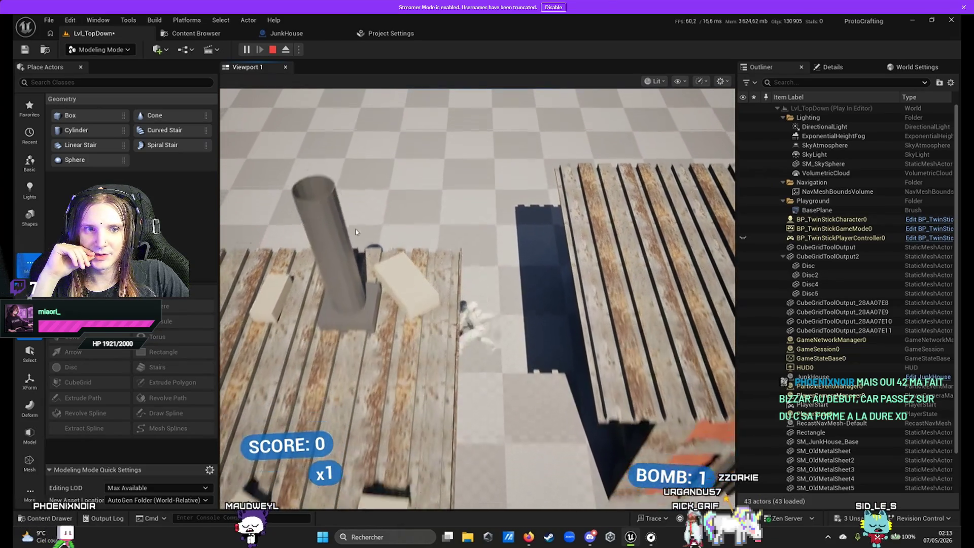
key(s)
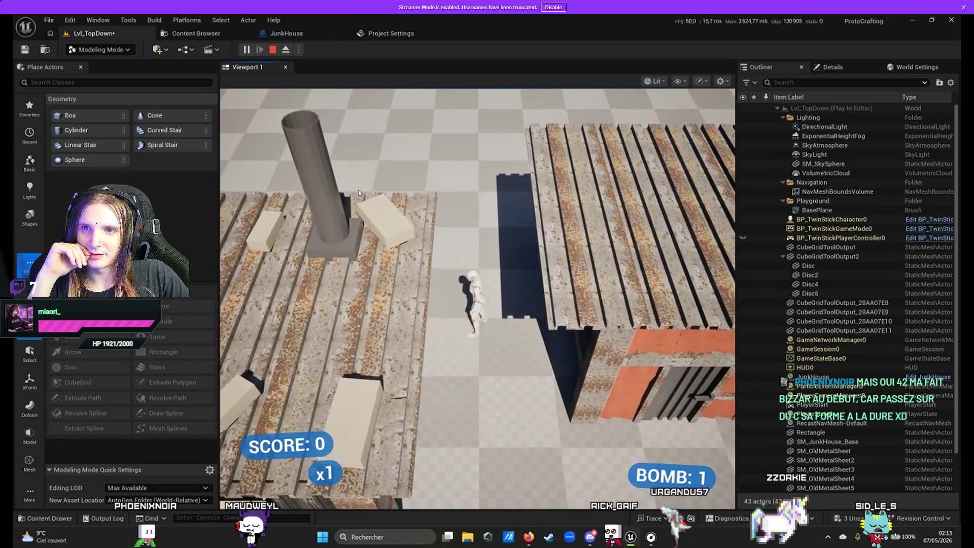
key(a)
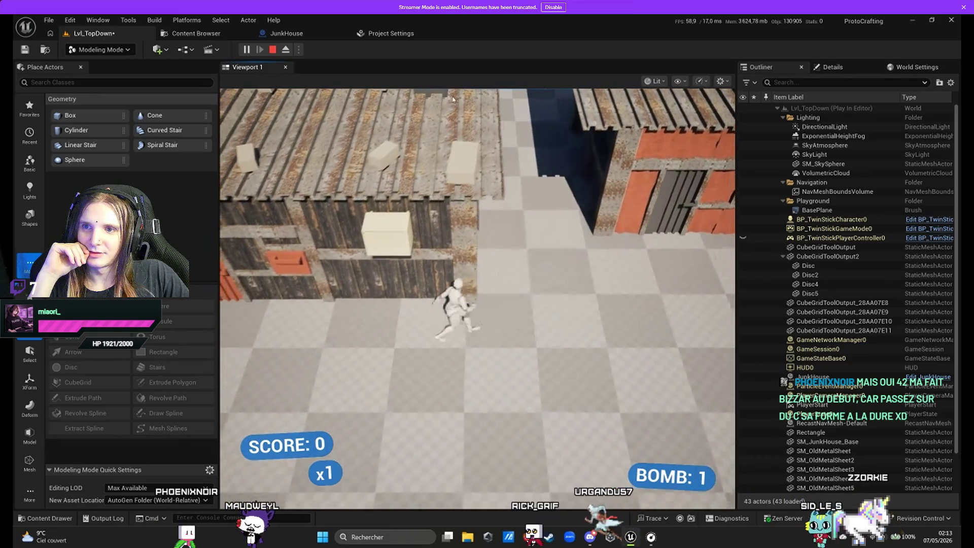
key(w)
key(d)
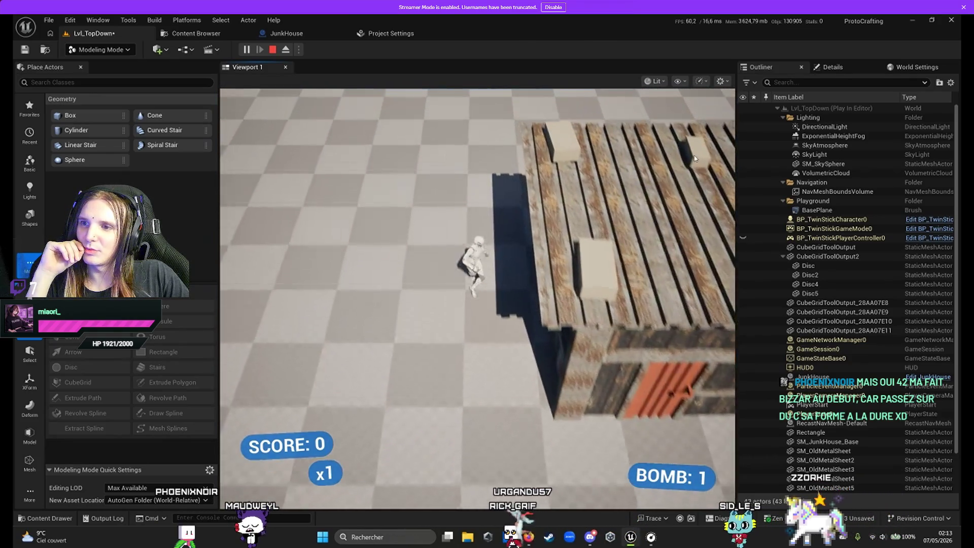
key(s)
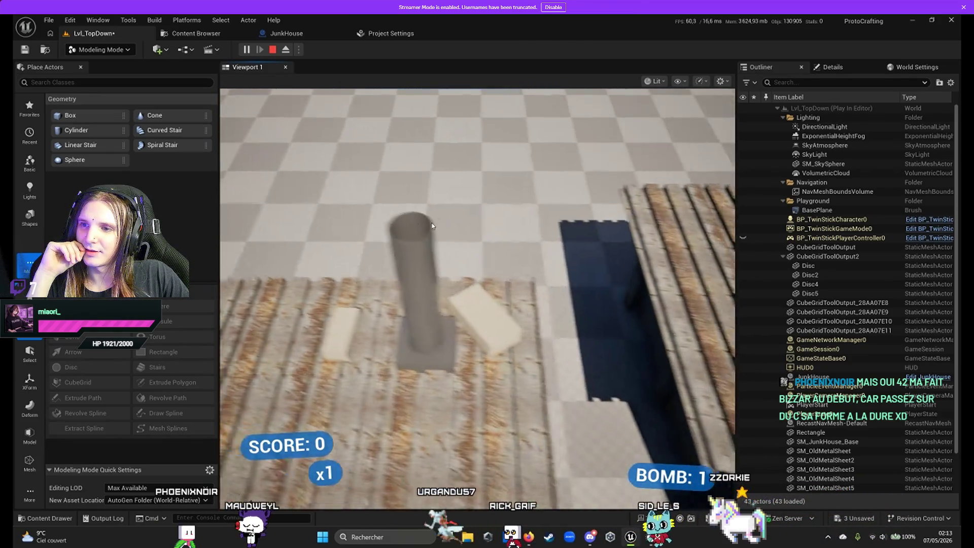
key(a)
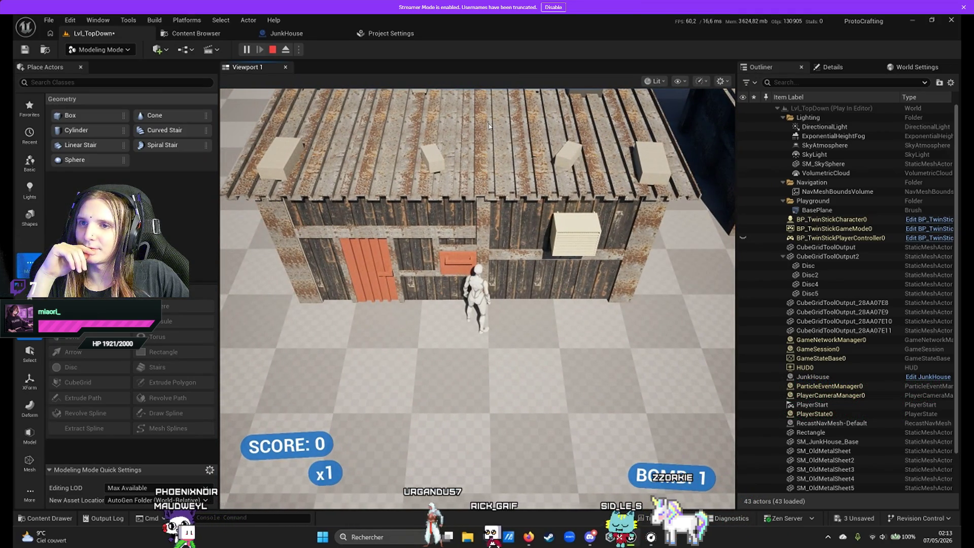
key(w)
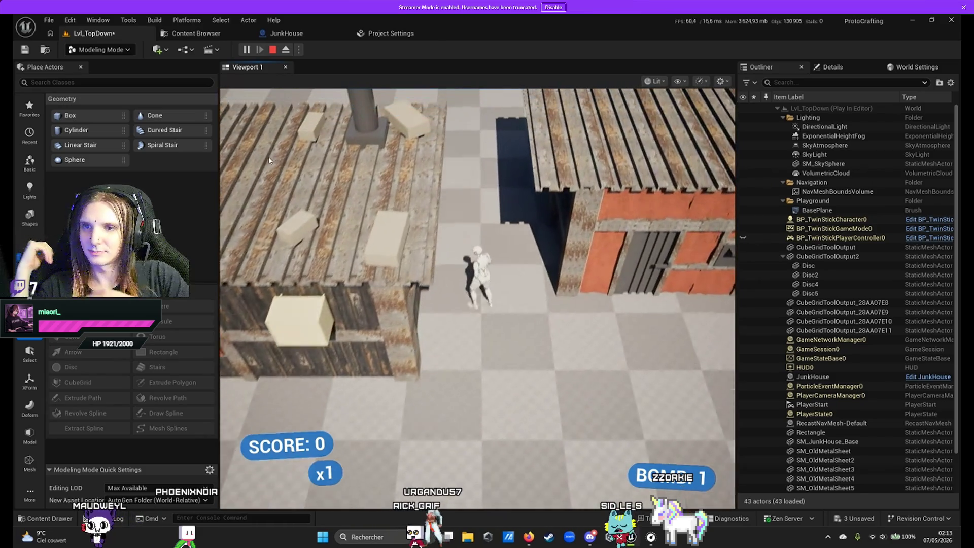
Walk to the JunkHouse door and along its walls, then switch to the Testing level.
key(a)
key(s)
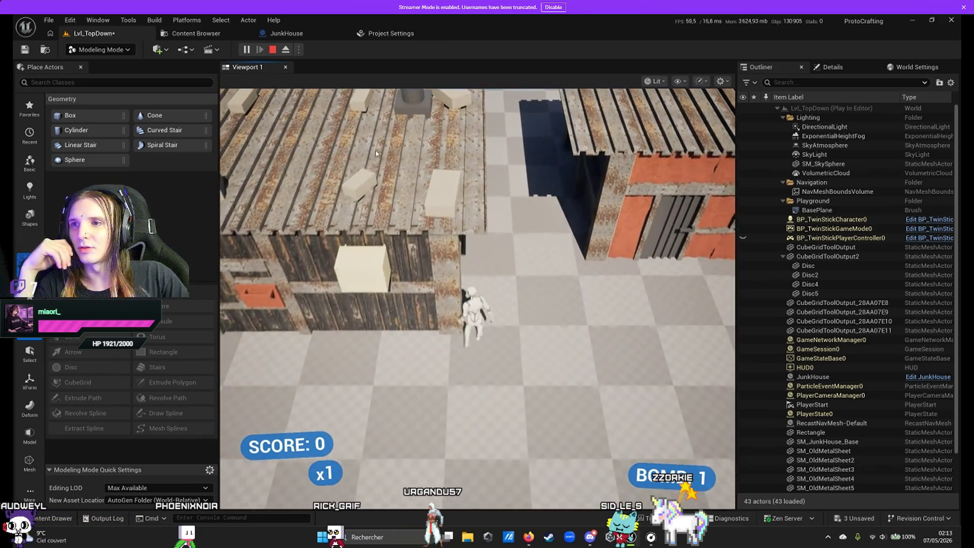
key(w)
key(a)
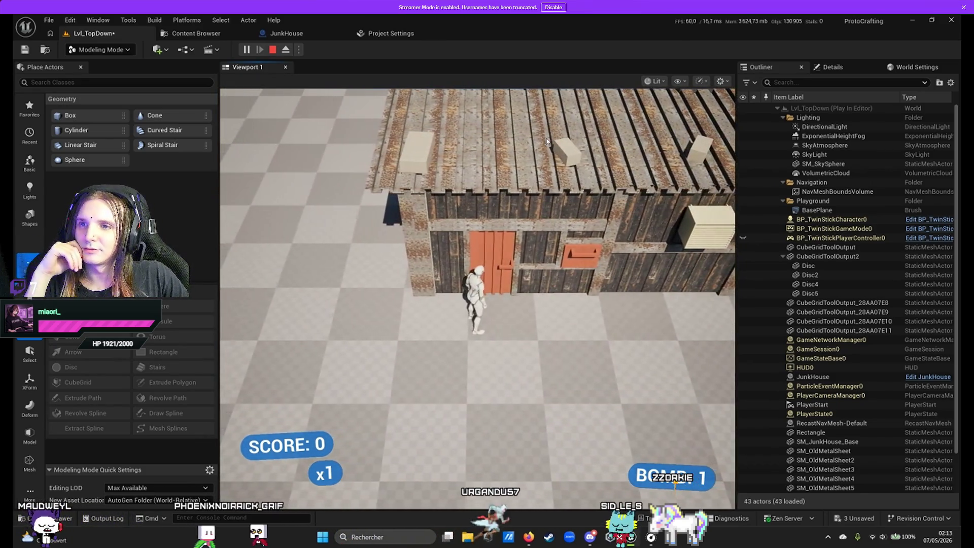
key(a)
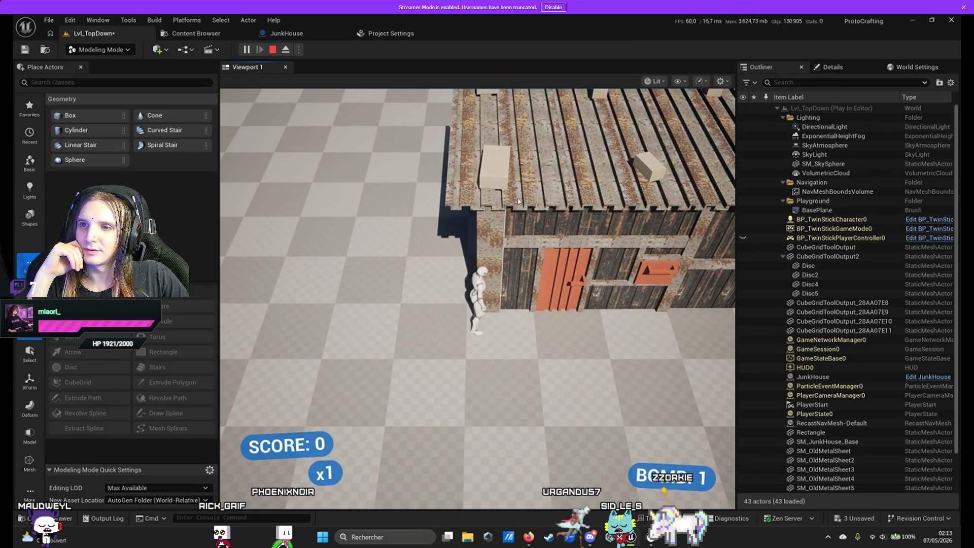
key(d)
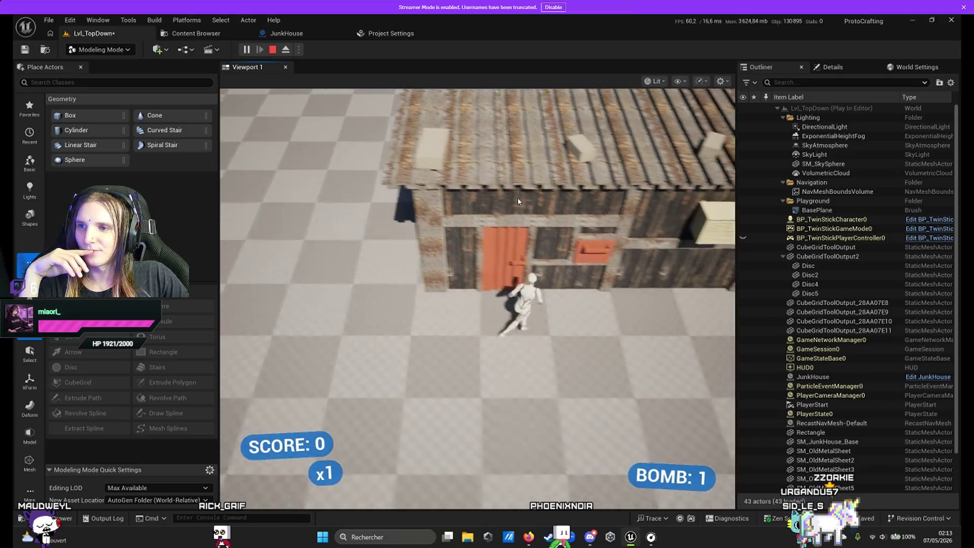
key(w)
key(s)
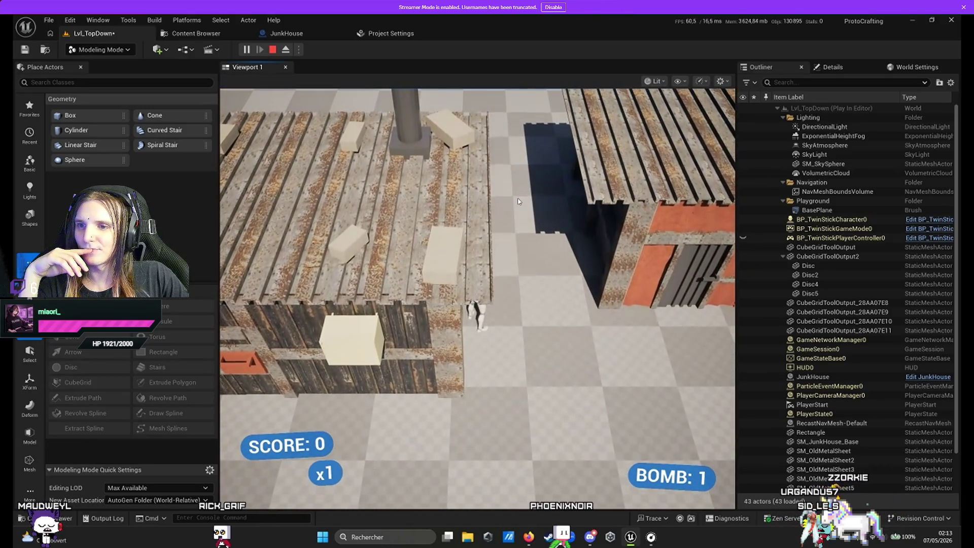
key(a)
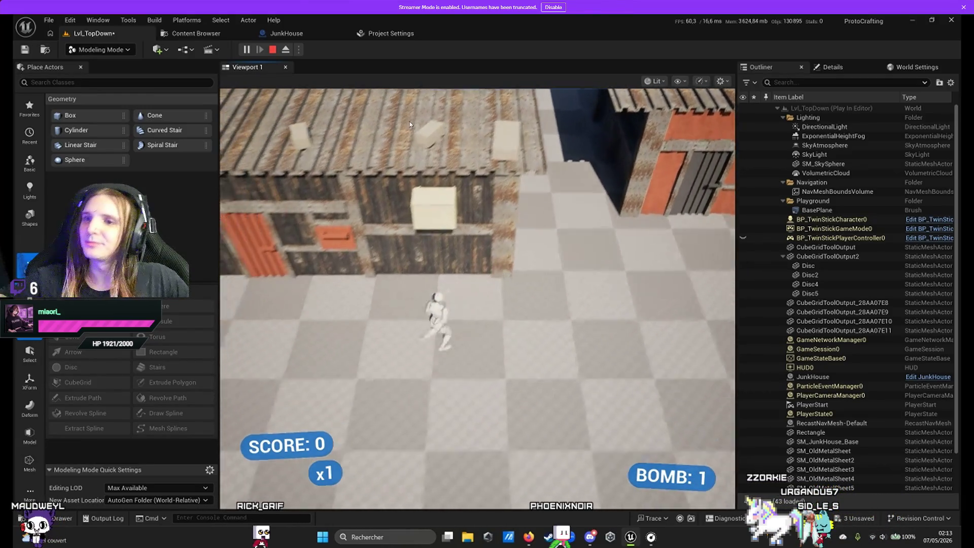
key(w)
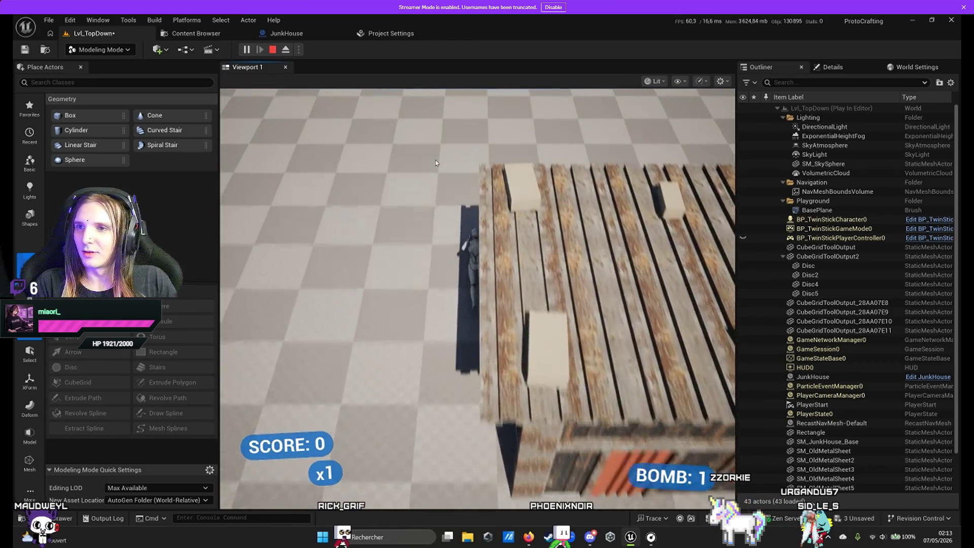
key(w)
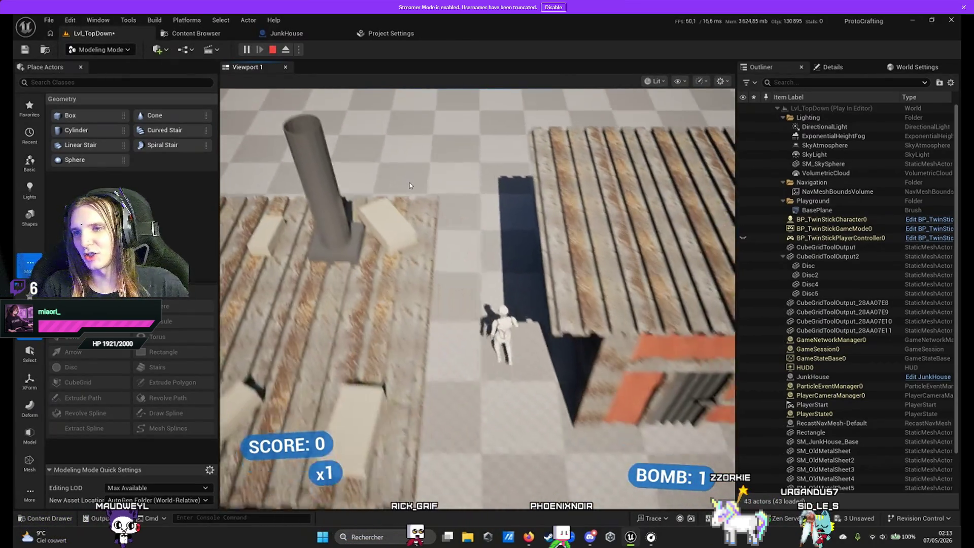
key(w)
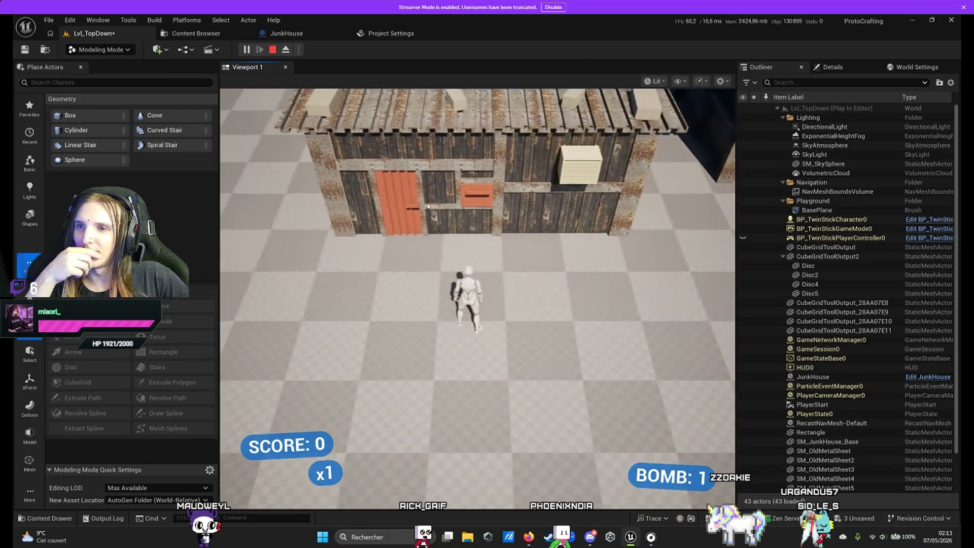
key(d)
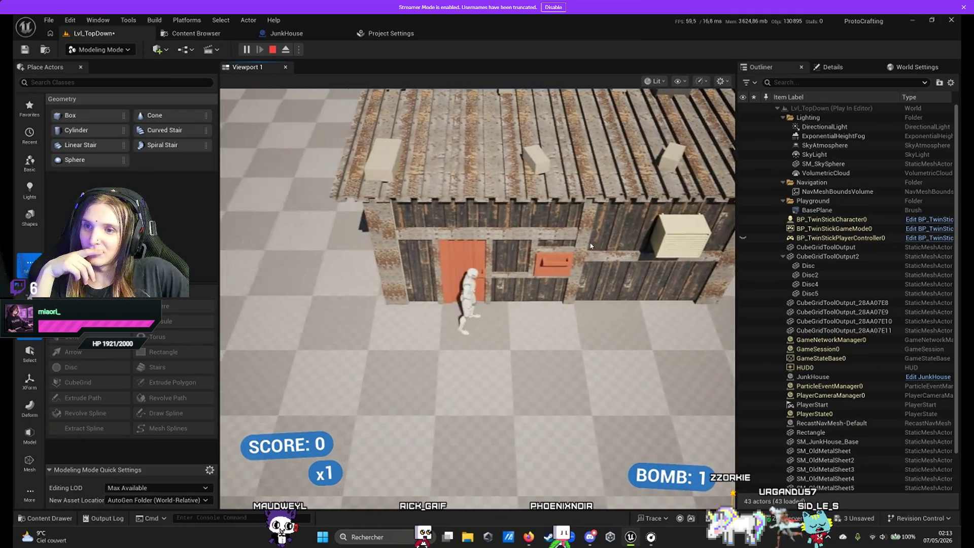
key(a)
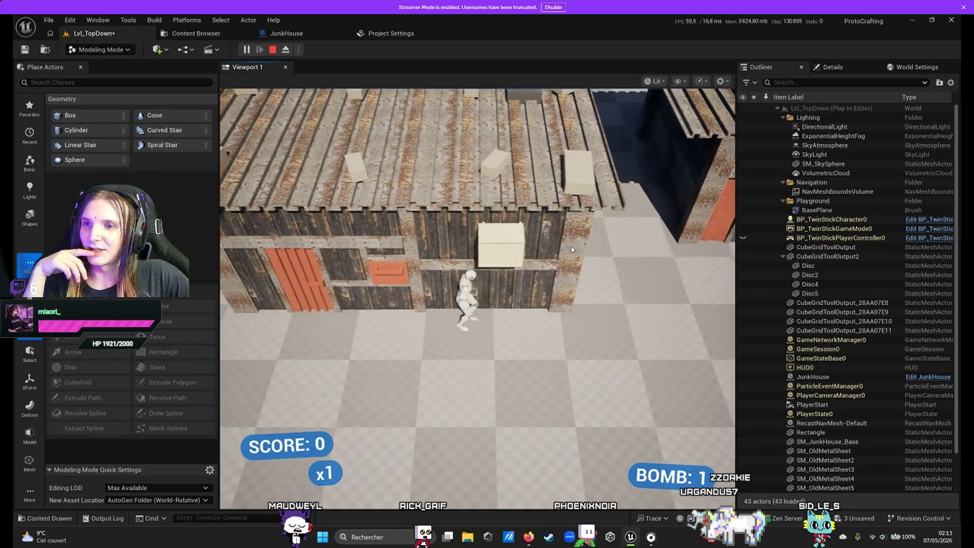
key(d)
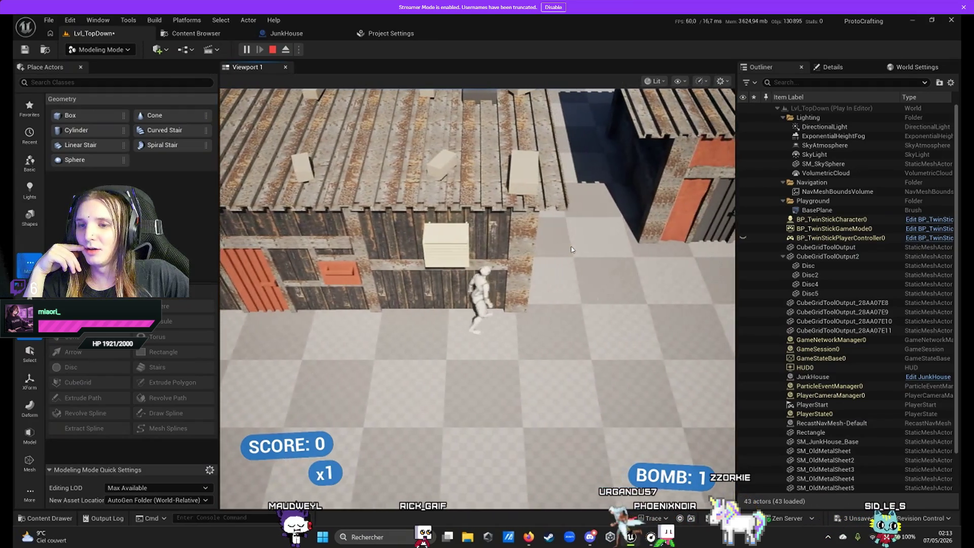
key(a)
key(d)
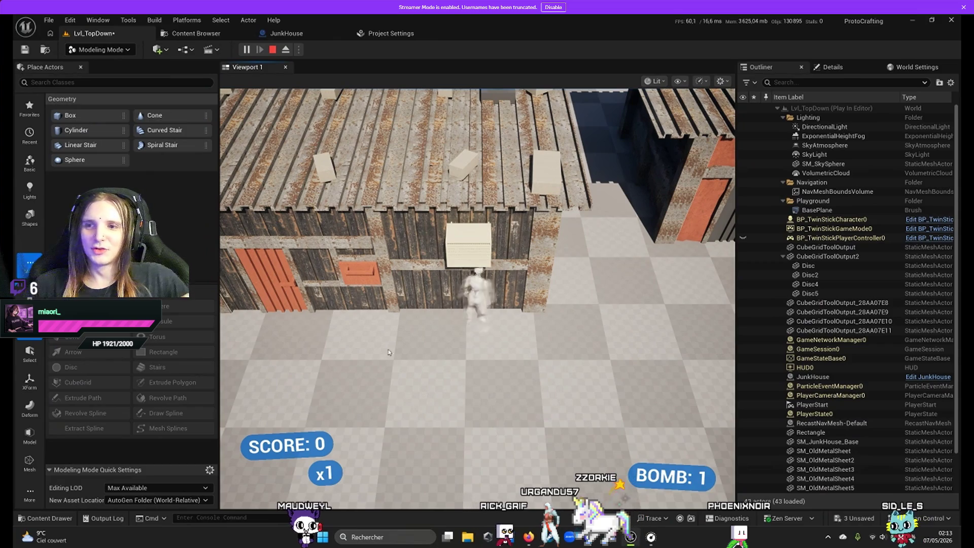
key(s)
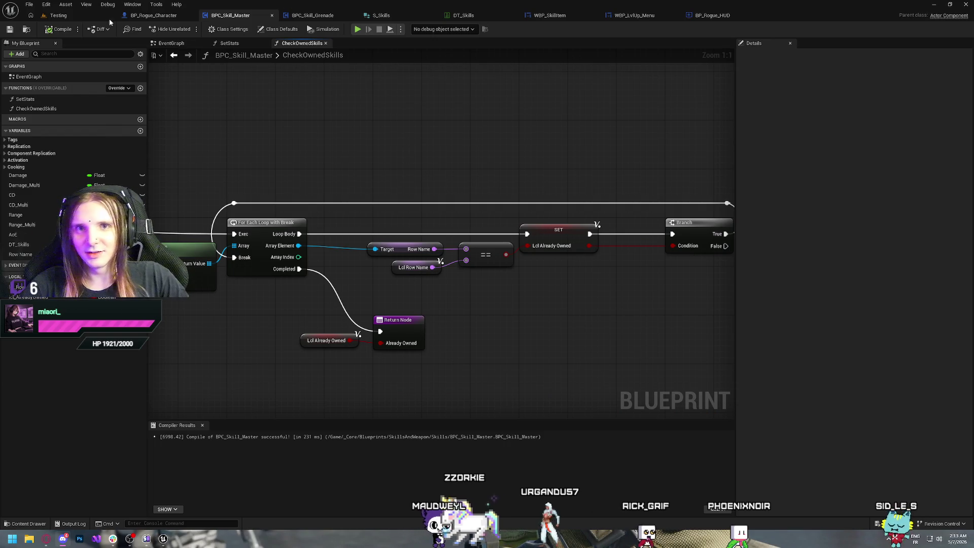
click(110, 23)
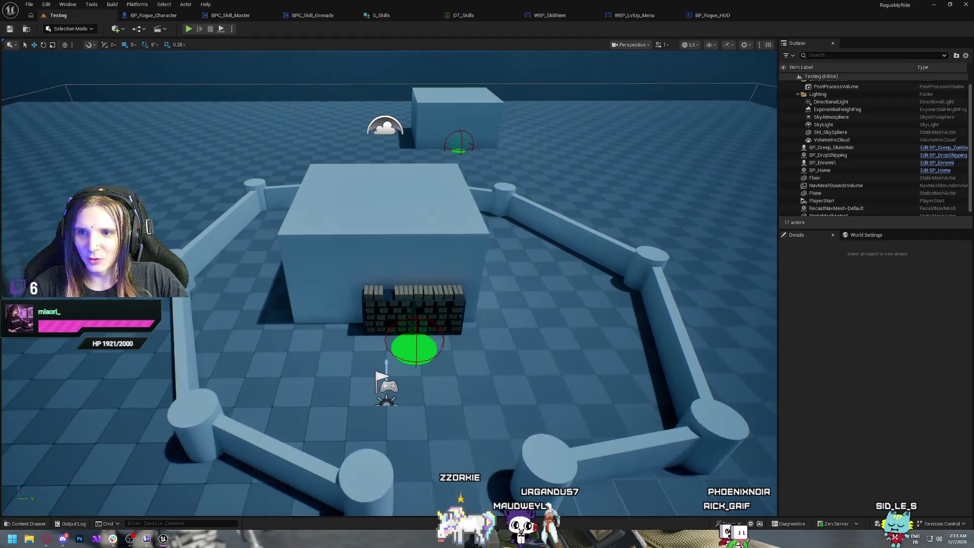
Tilt the viewport over the Testing arena.
drag(433, 287, 432, 269)
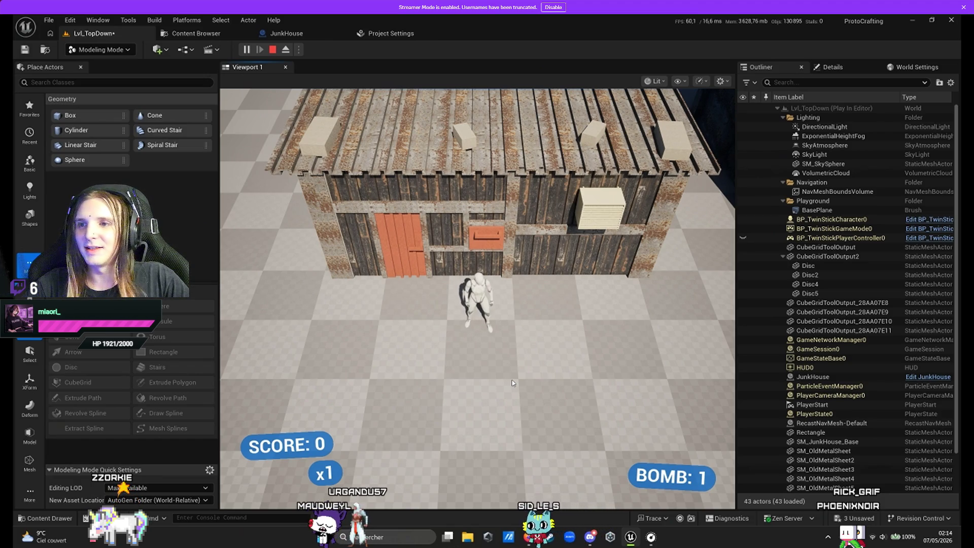
Walk the character to the orange door and along the JunkHouse front.
key(w)
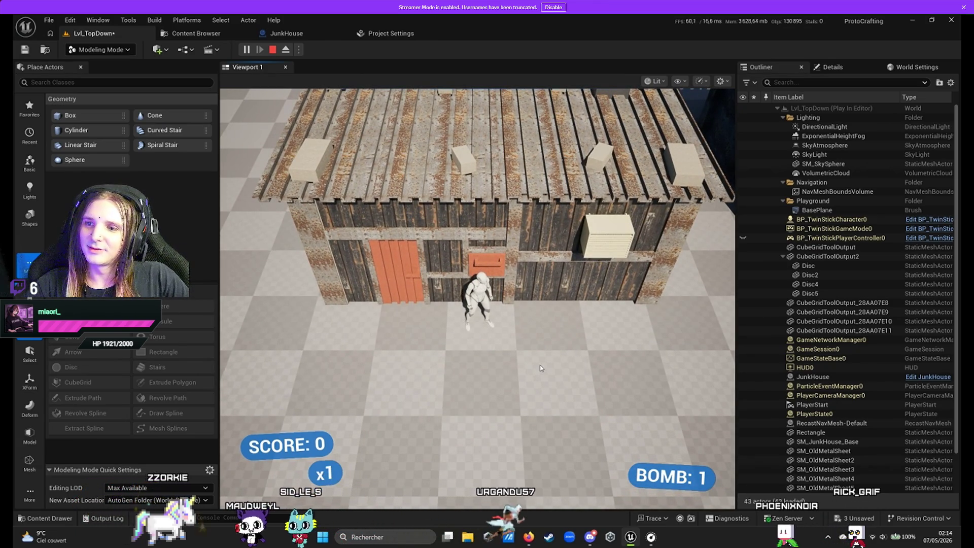
key(a)
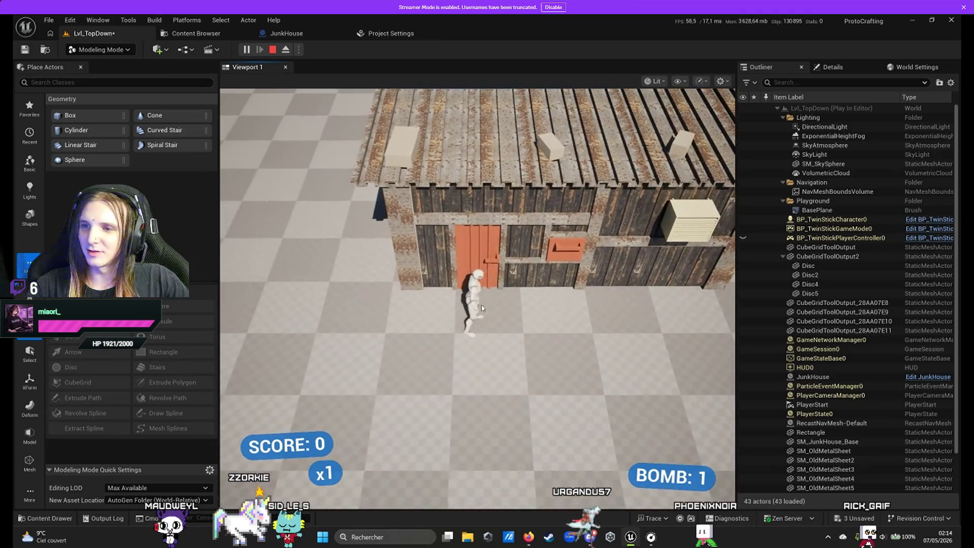
key(d)
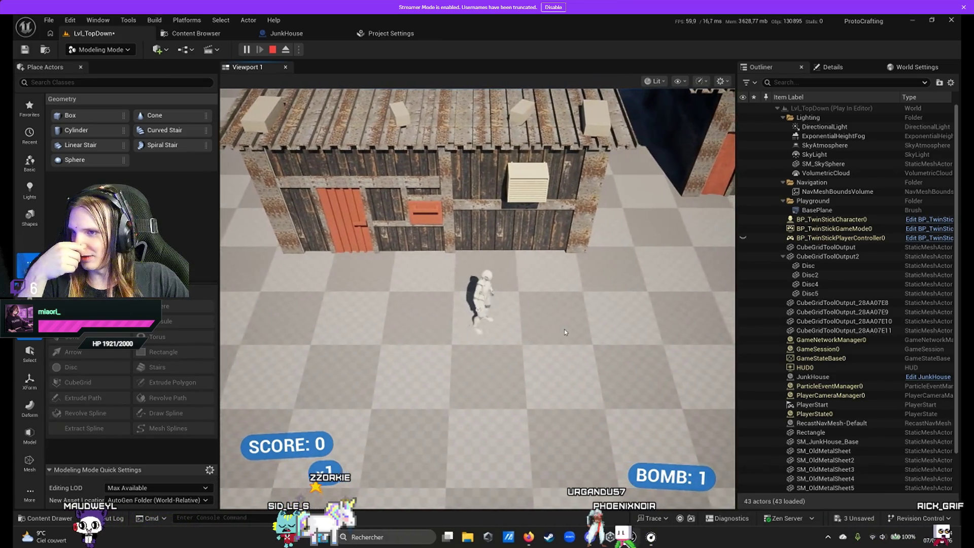
key(w)
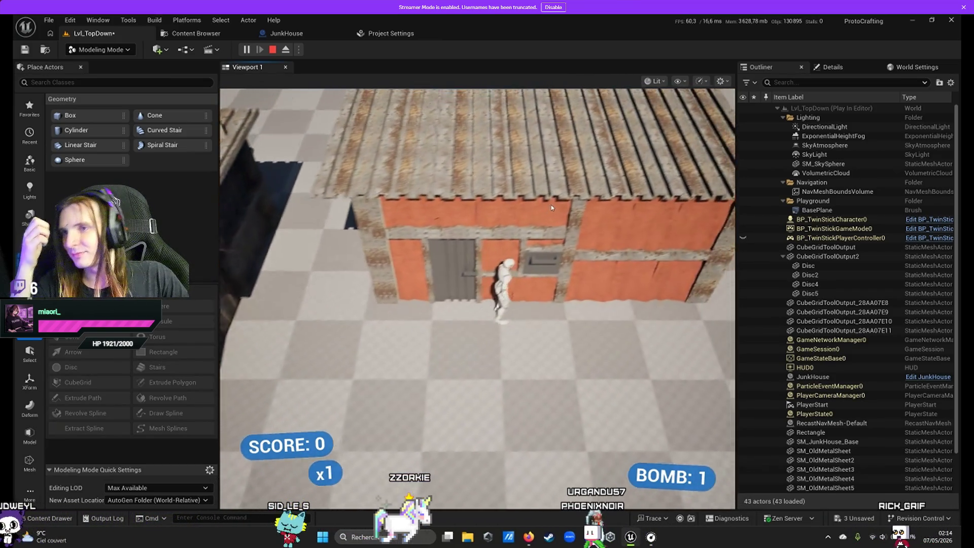
key(d)
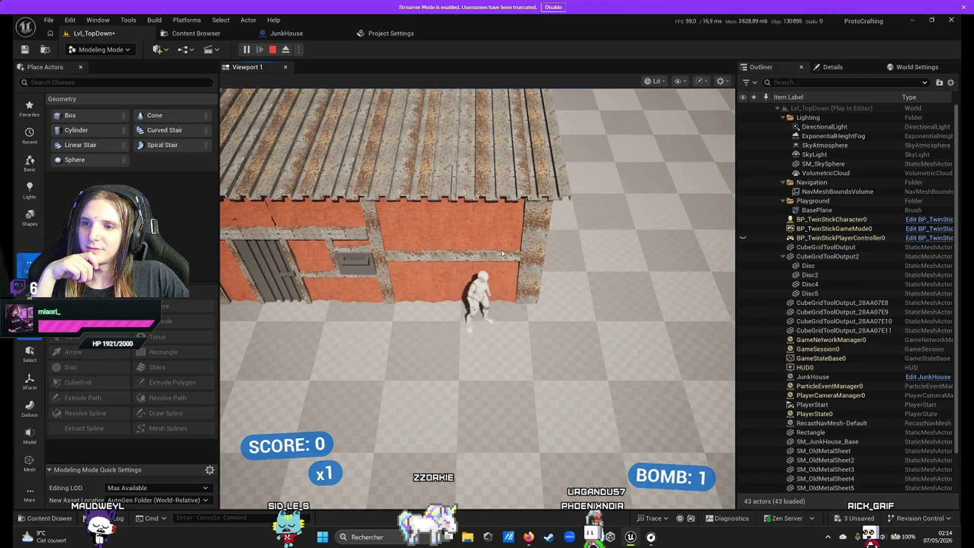
key(a)
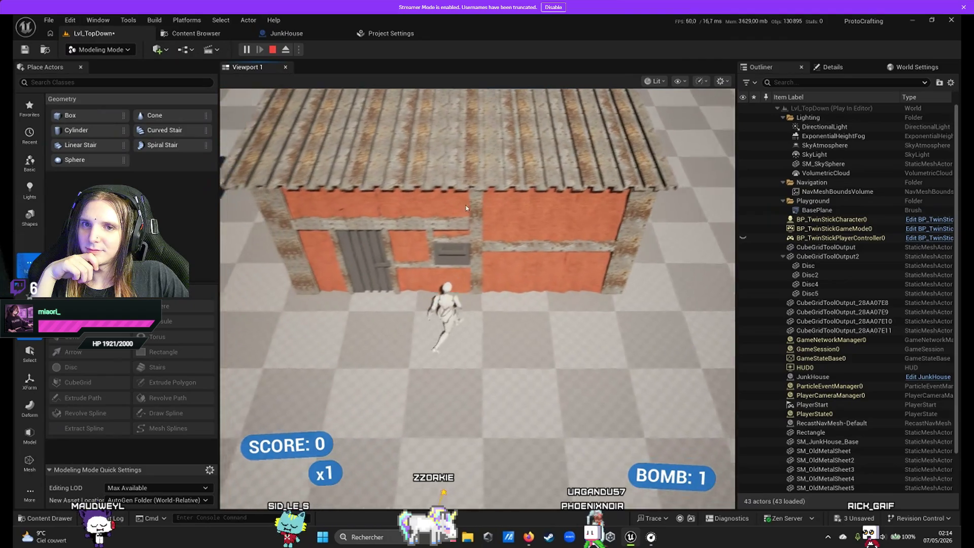
key(a)
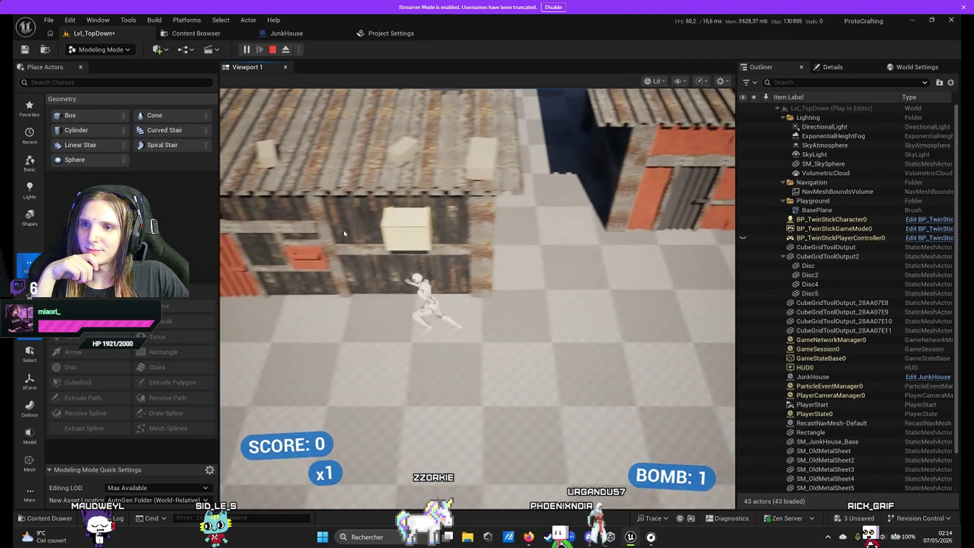
key(d)
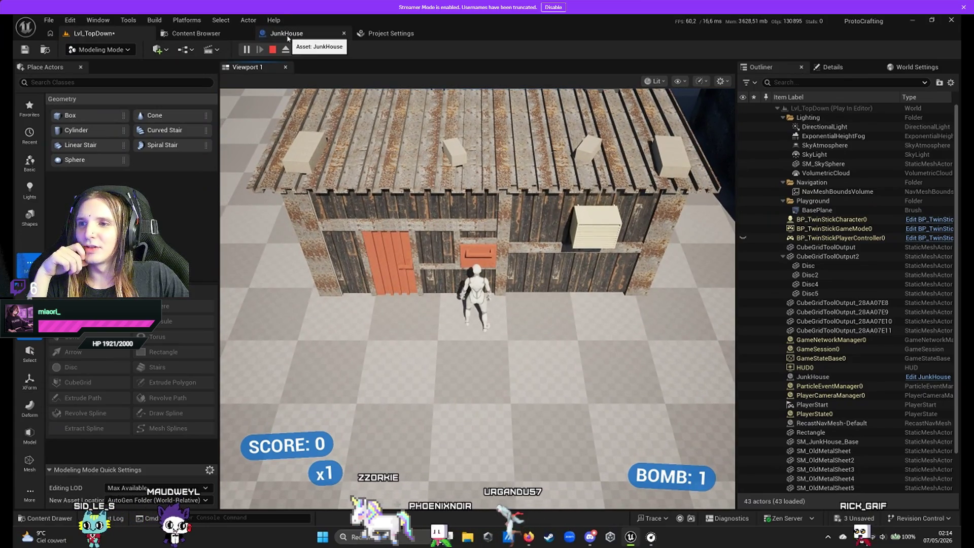
key(d)
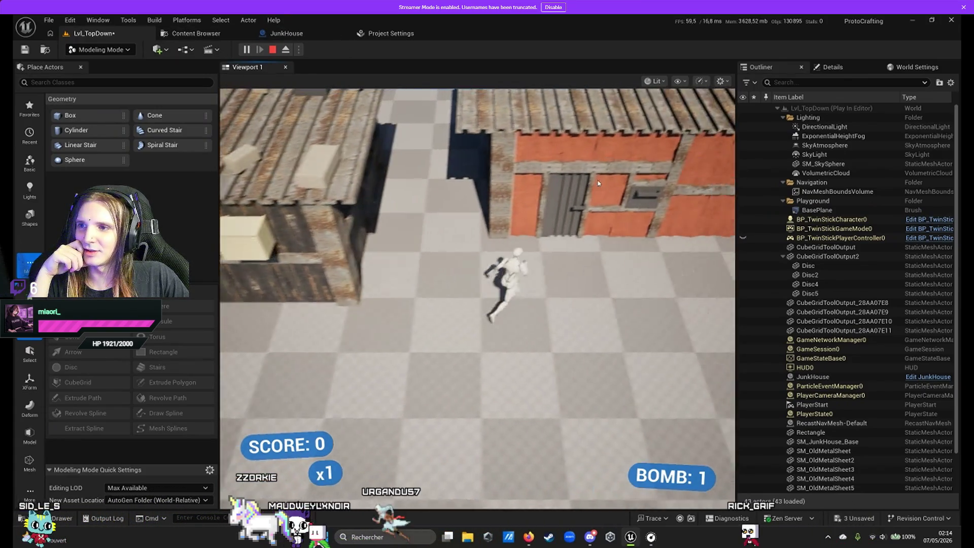
Run the character away from and back to the house, then bring up the asset browser.
key(a)
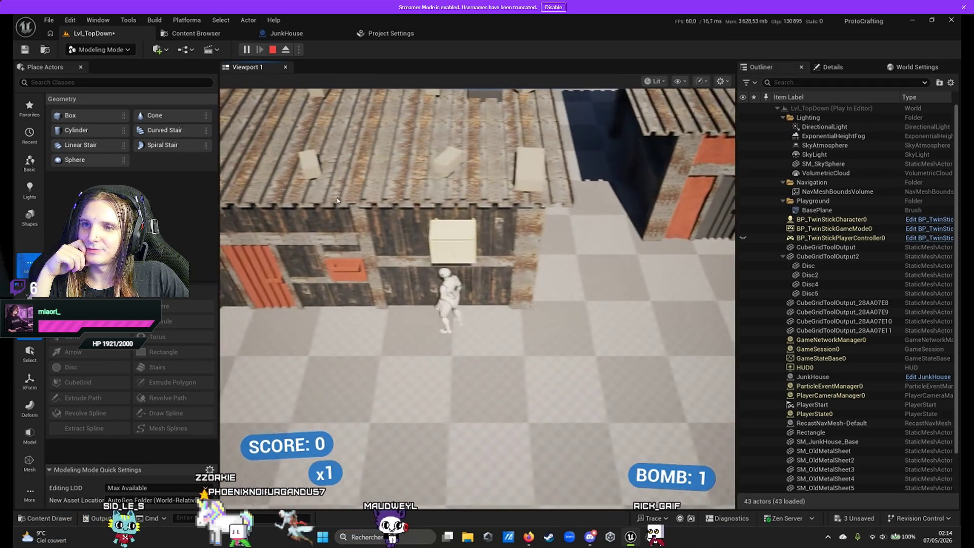
key(d)
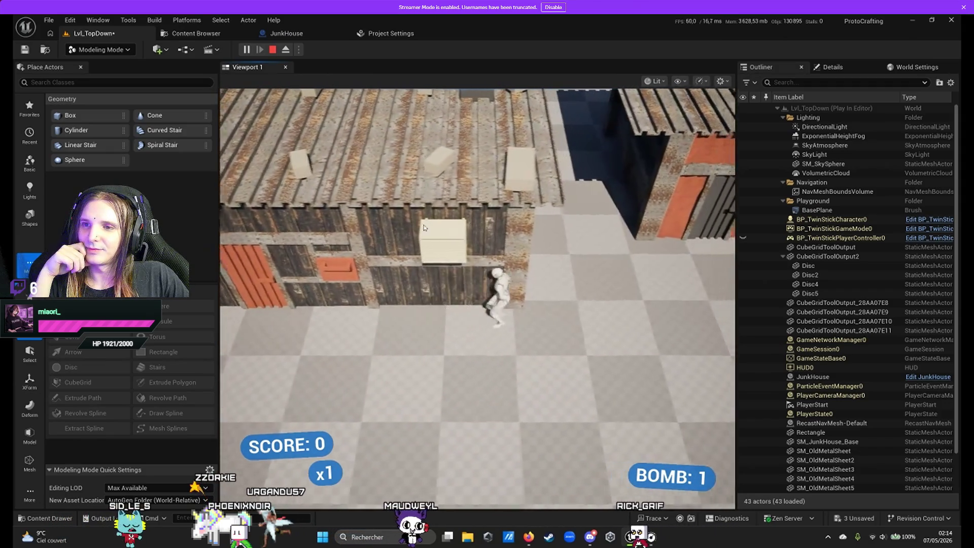
key(d)
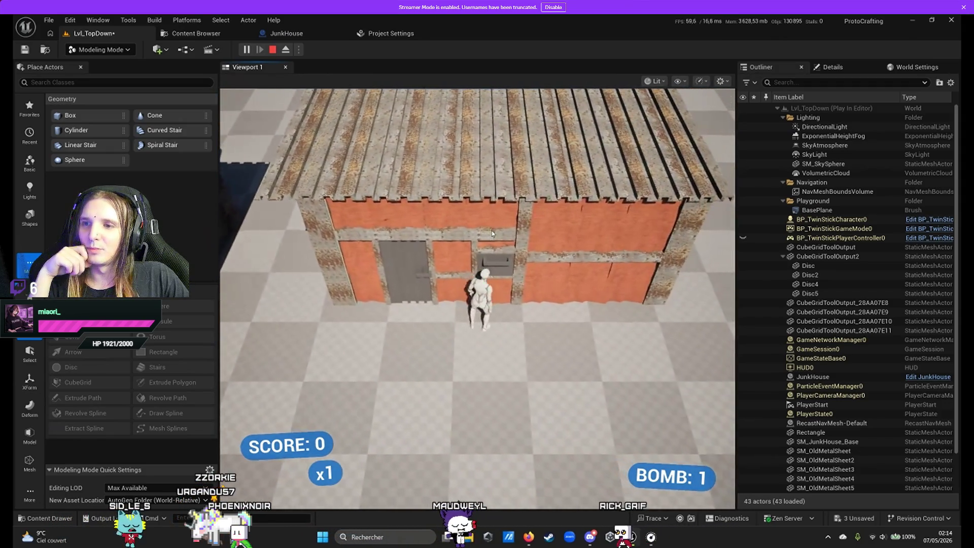
key(s)
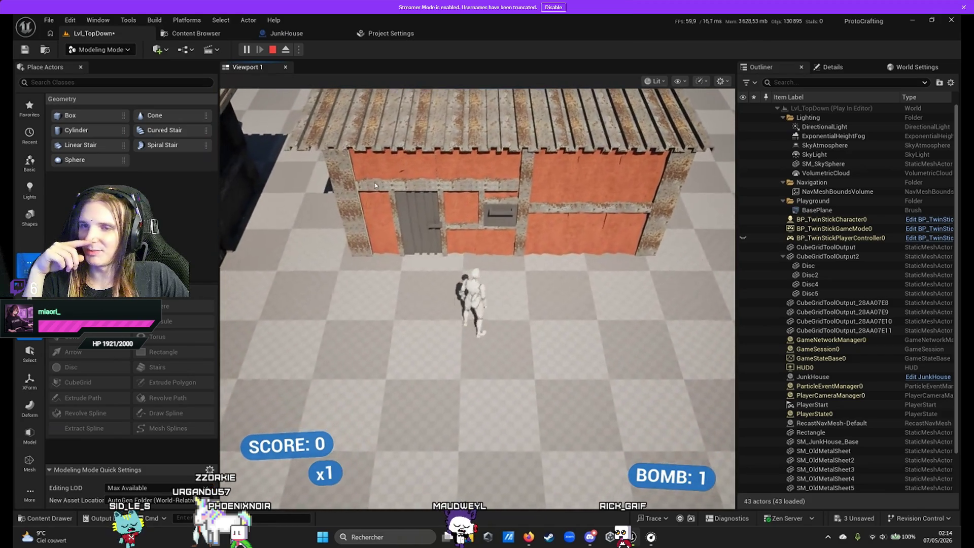
key(s)
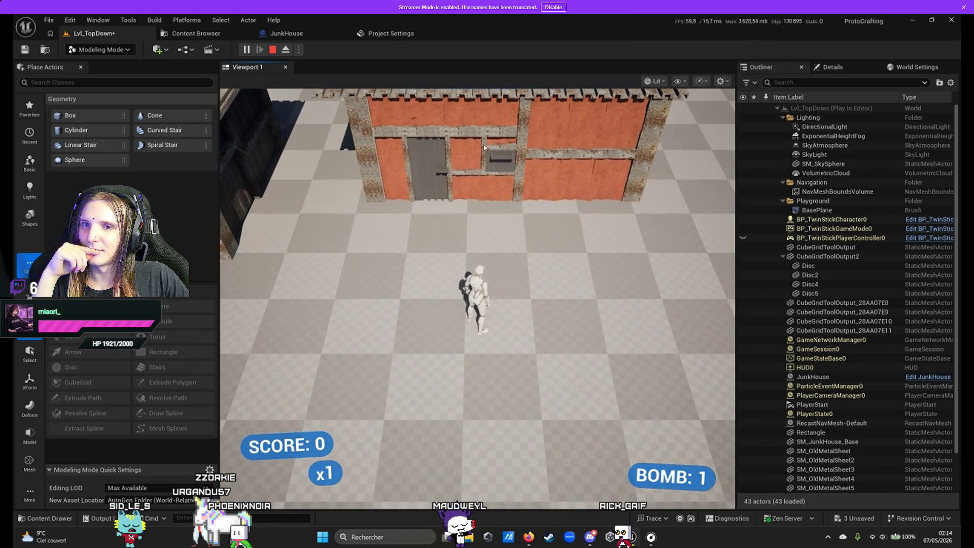
key(w)
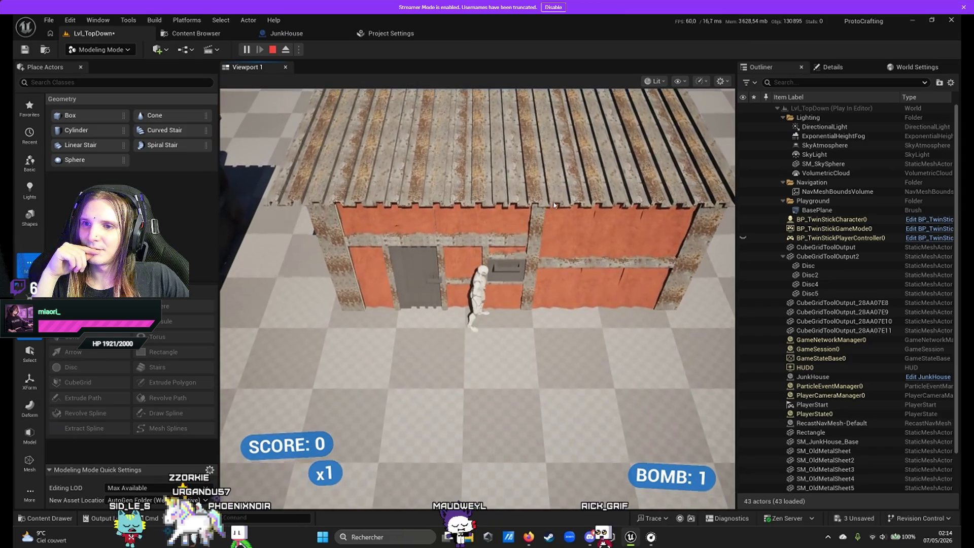
key(s)
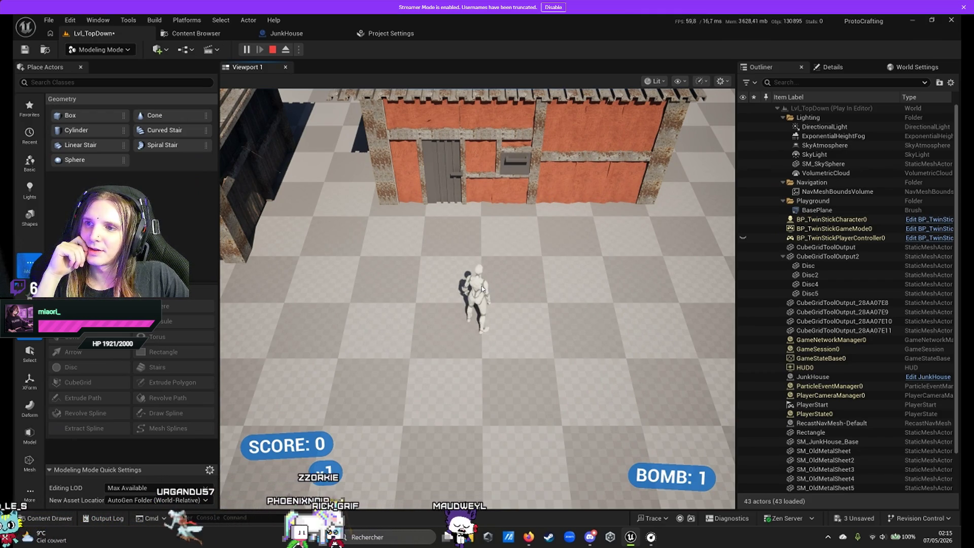
mouse_move(518, 96)
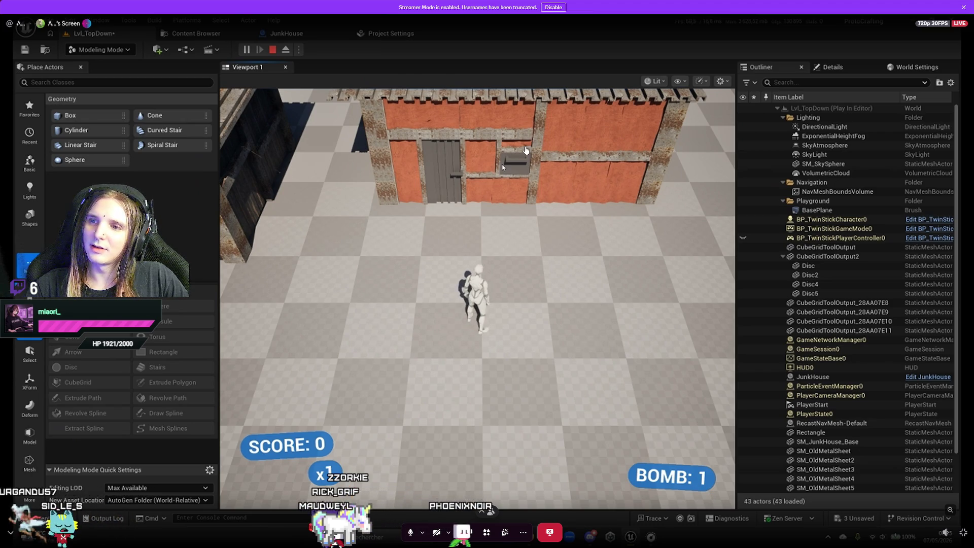
key(w)
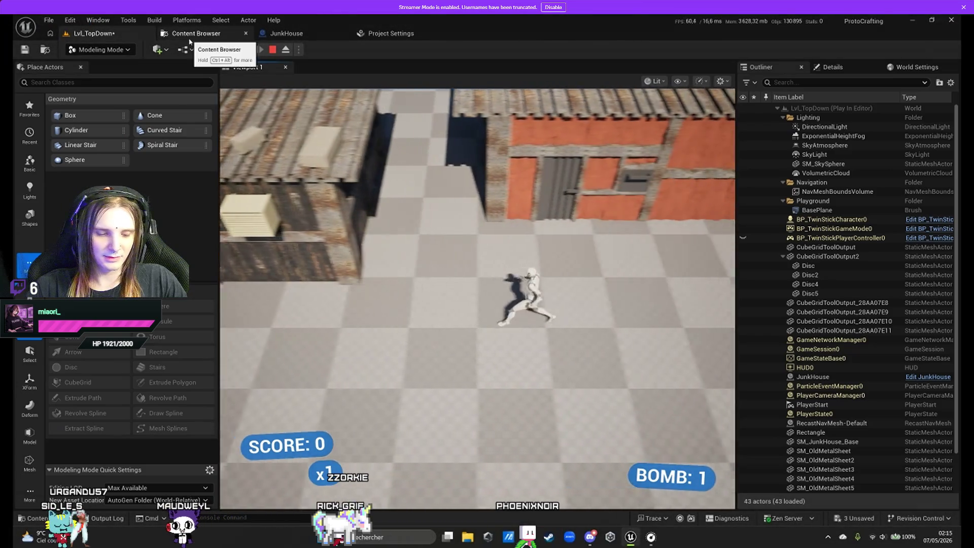
click(188, 36)
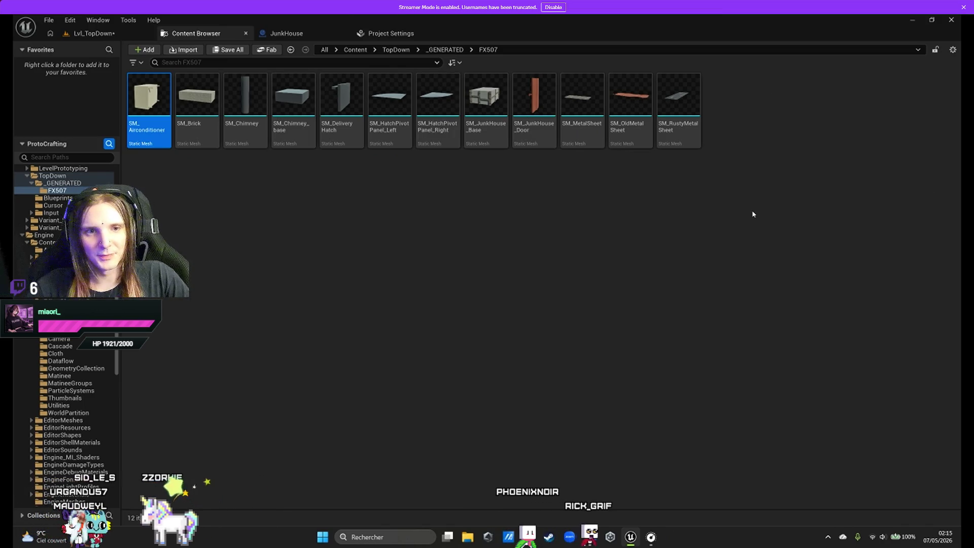
Bring up the RogueMyRide content browser with Ctrl+Space.
mouse_move(504, 246)
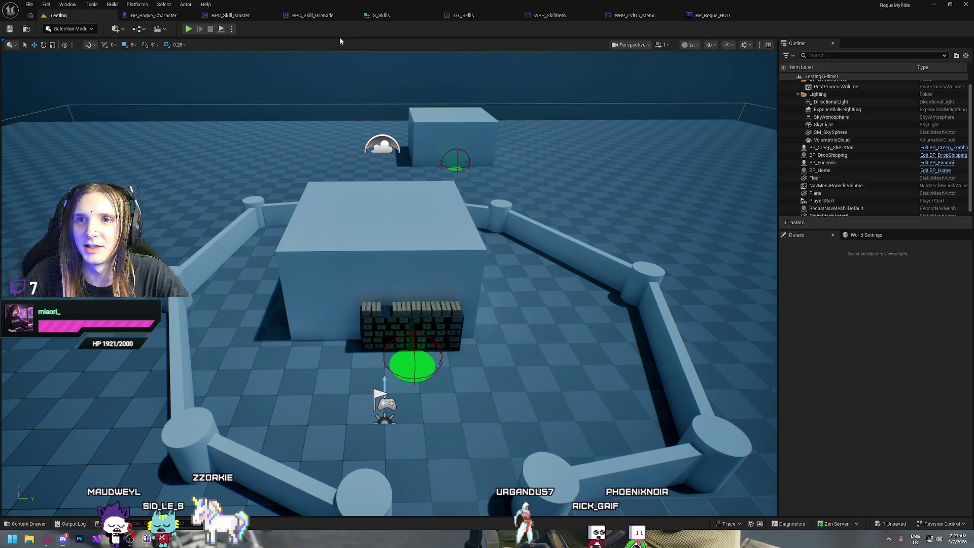
key(ctrl+space)
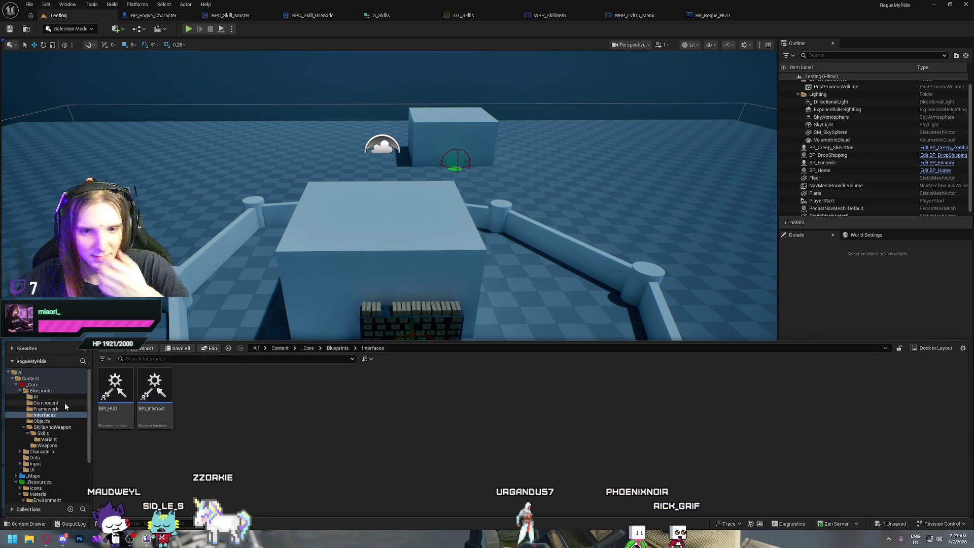
Create a new folder inside the _Resources folder of the content browser.
click(40, 483)
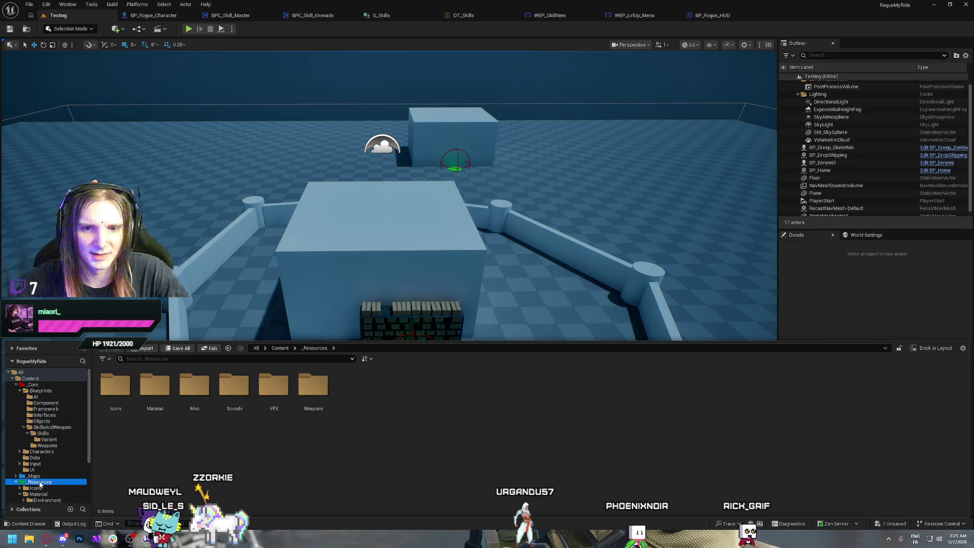
click(223, 463)
right_click(223, 463)
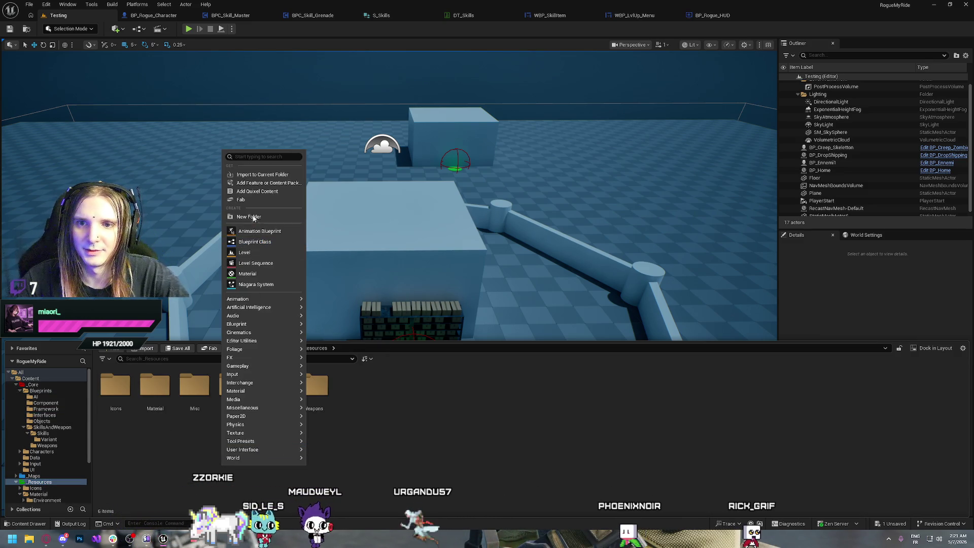
click(256, 215)
Name the folder Building, open it, then switch to the music browser.
text(Buil)
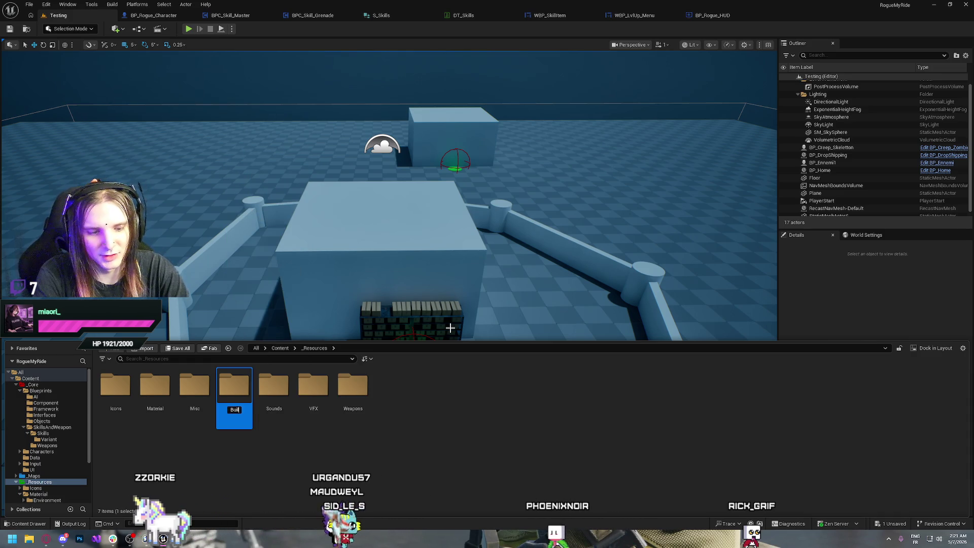
text(ding)
key(Return)
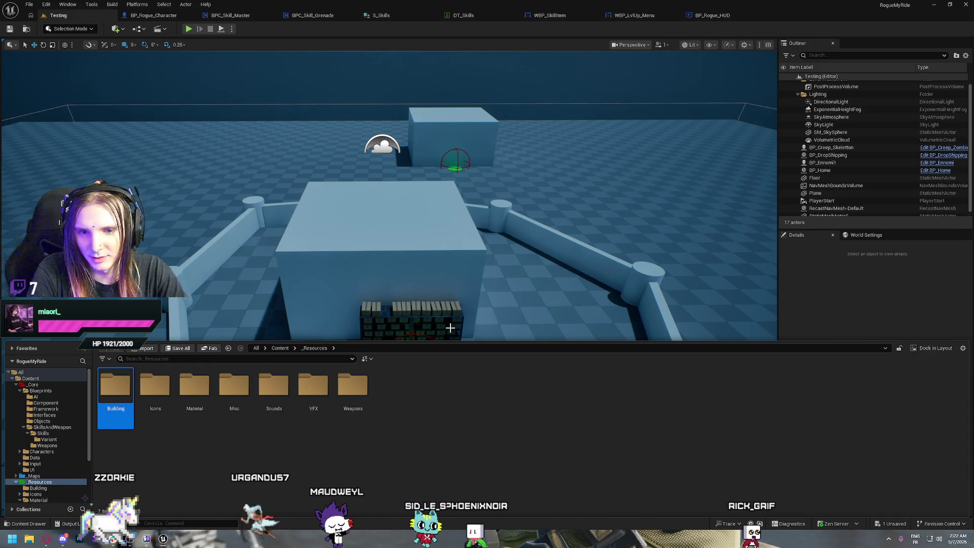
key(Return)
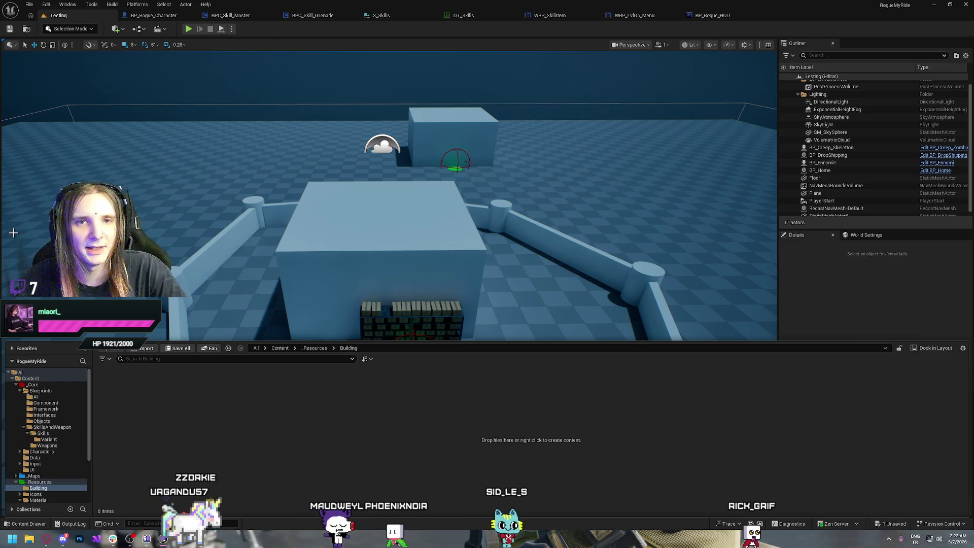
key(ctrl+space)
key(ctrl+space)
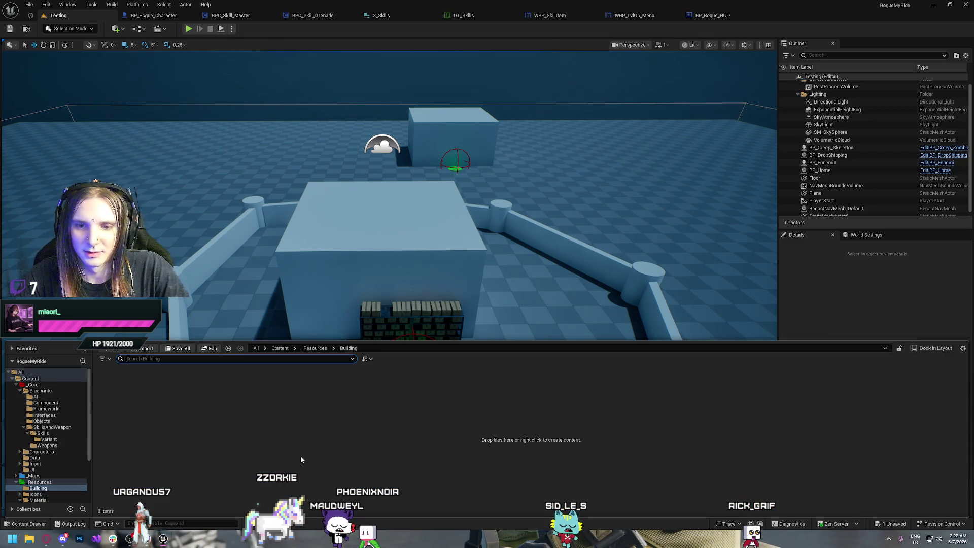
click(45, 541)
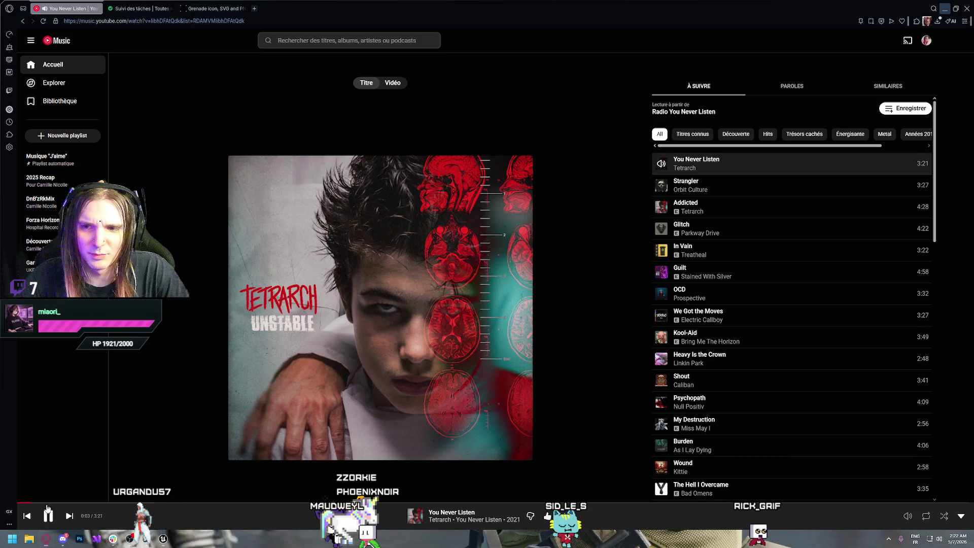
Play Liquid Drum and Bass Mix #60 from YouTube Music home, glance at Game-icons.net, then return to Unreal.
click(61, 42)
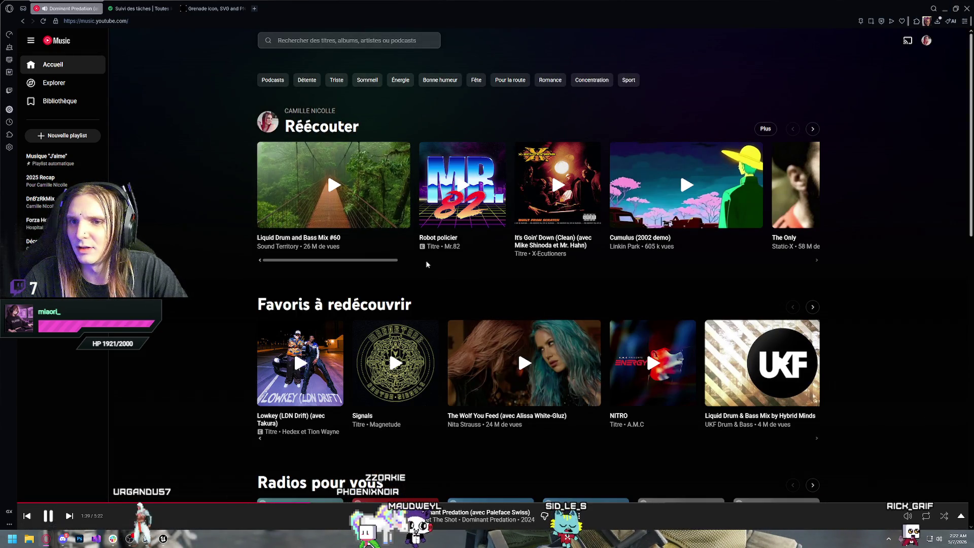
click(337, 184)
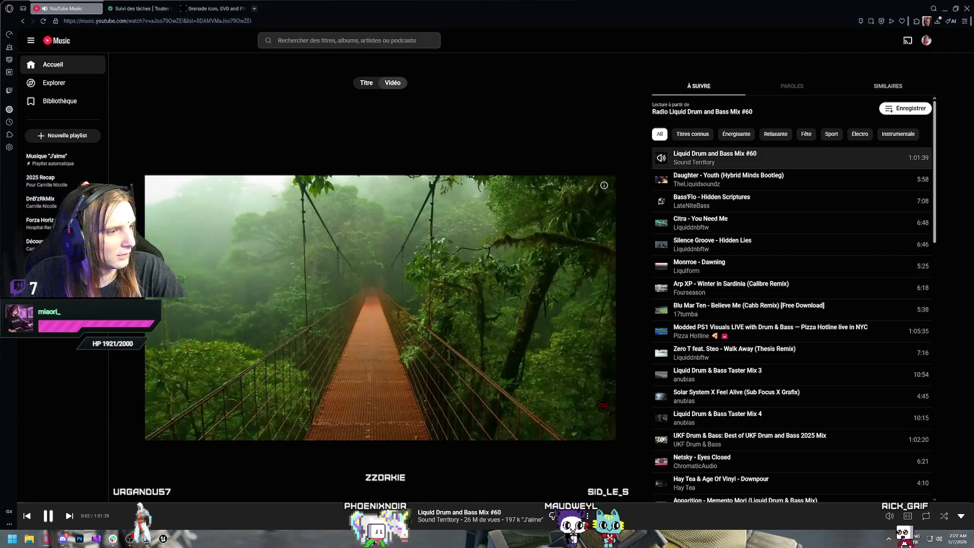
key(ctrl+Tab)
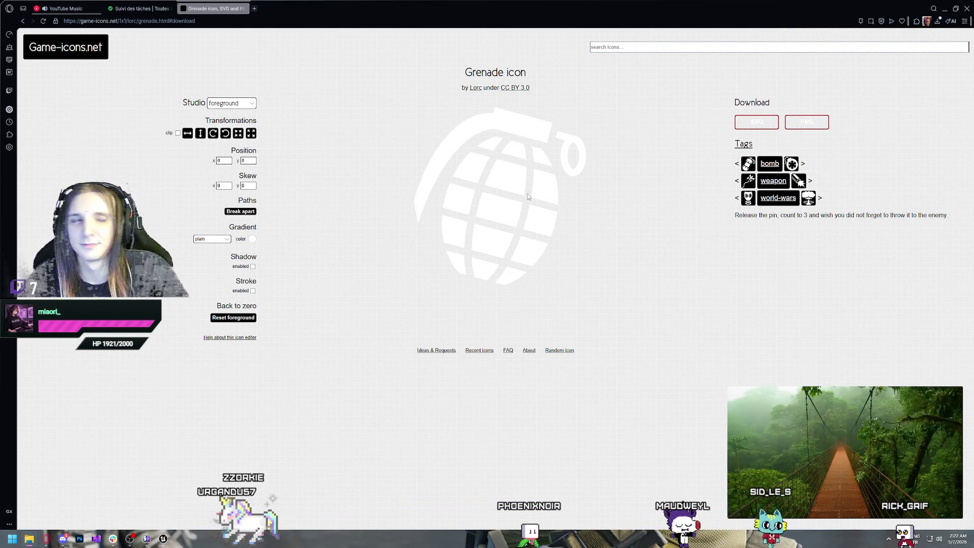
click(163, 538)
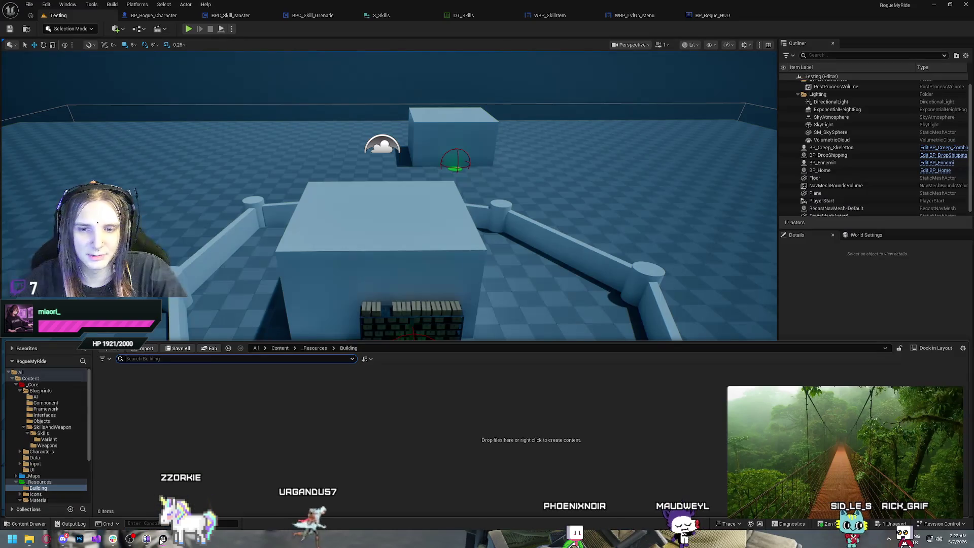
Try dragging an outside file into the Building folder, then open the Import dialog instead.
drag(149, 410, 199, 427)
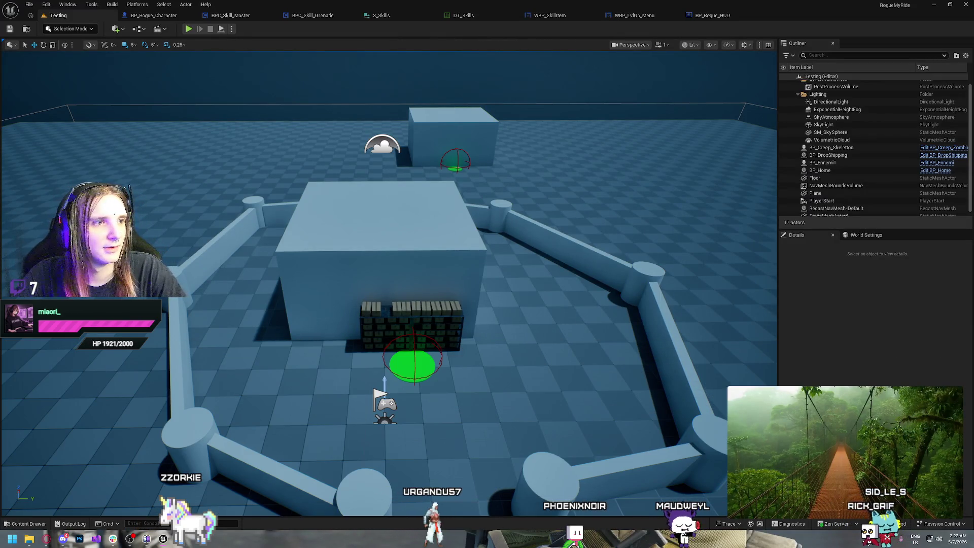
click(199, 427)
key(ctrl+space)
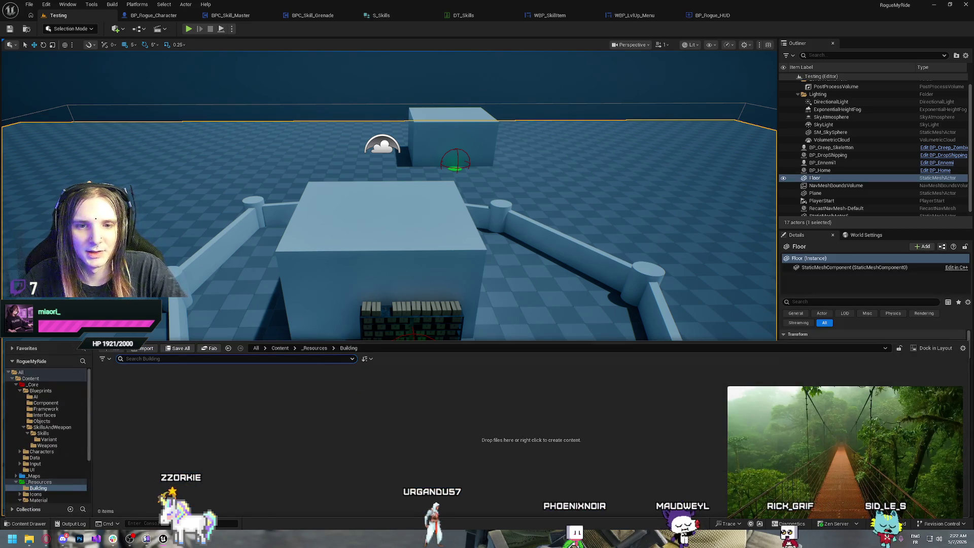
drag(249, 433, 249, 433)
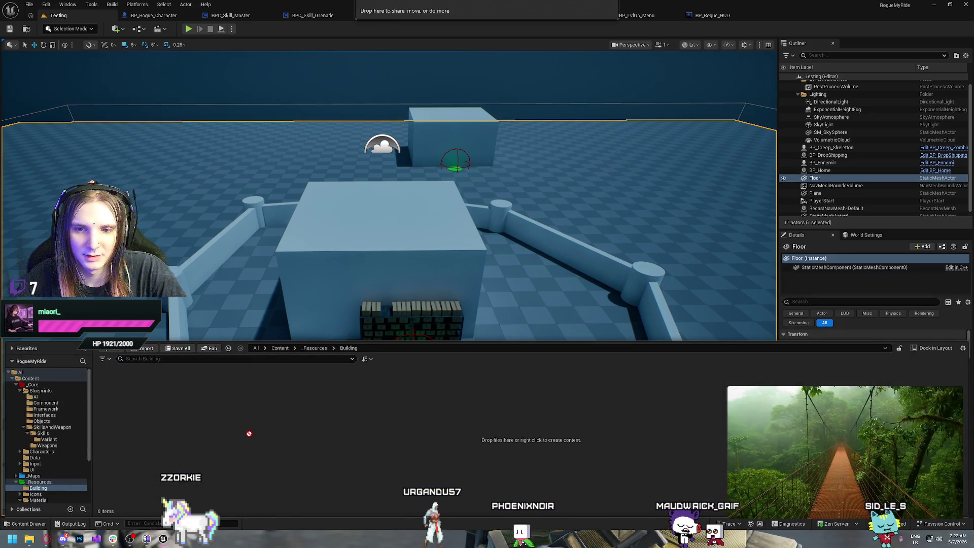
drag(173, 415, 172, 415)
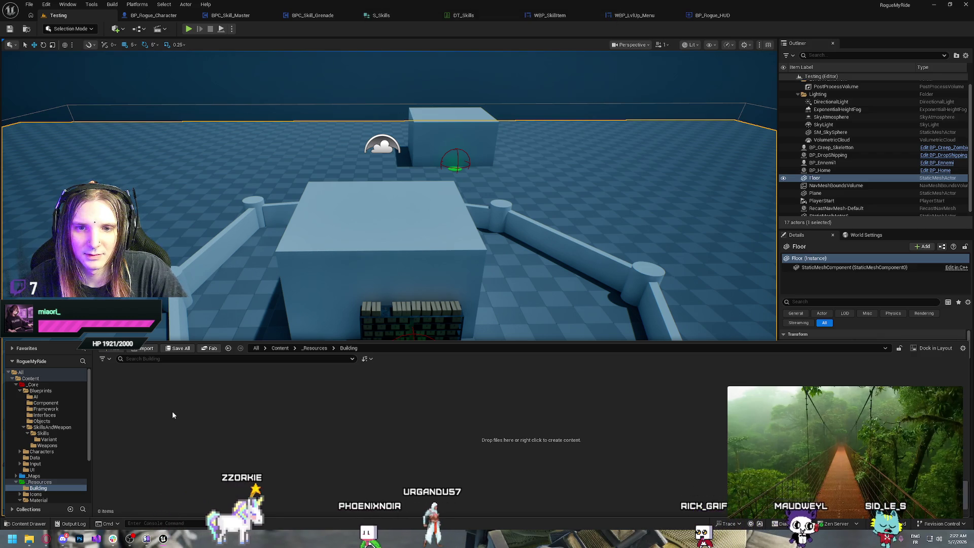
mouse_move(840, 436)
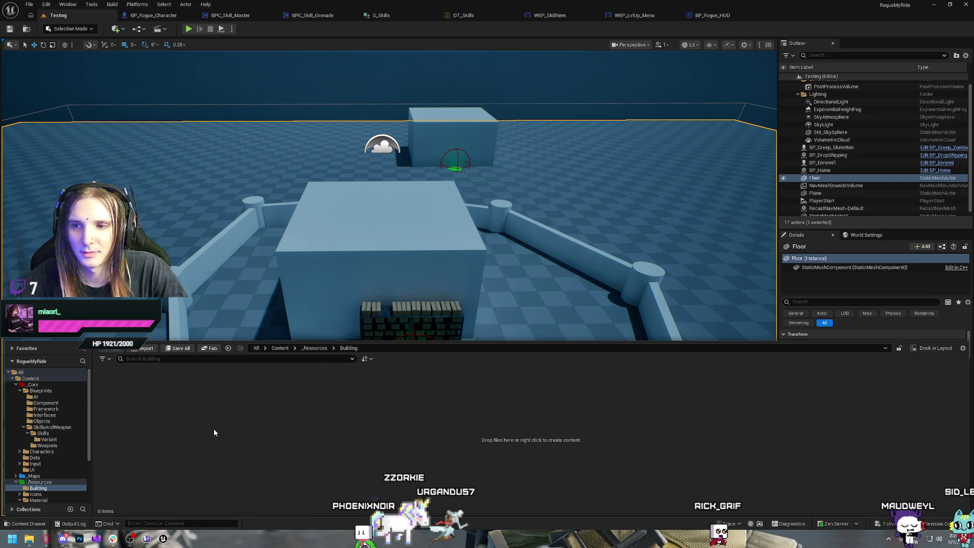
click(145, 348)
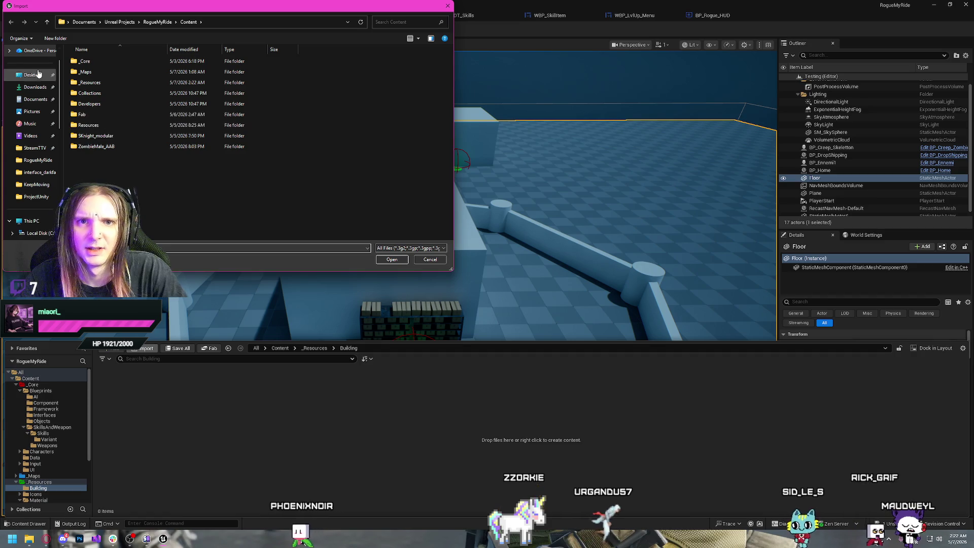
Browse Downloads in the Import dialog, review the file-type filters, then cancel without importing.
click(35, 86)
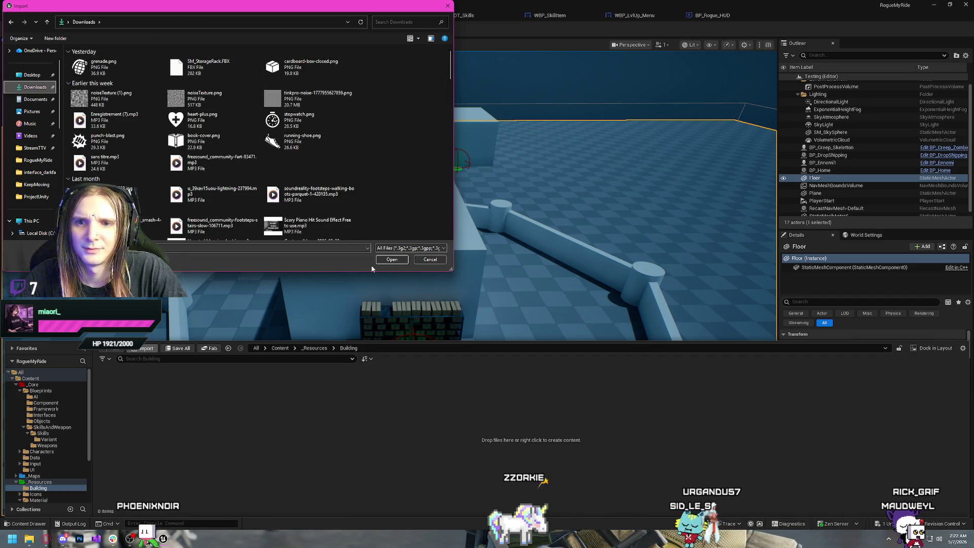
click(425, 248)
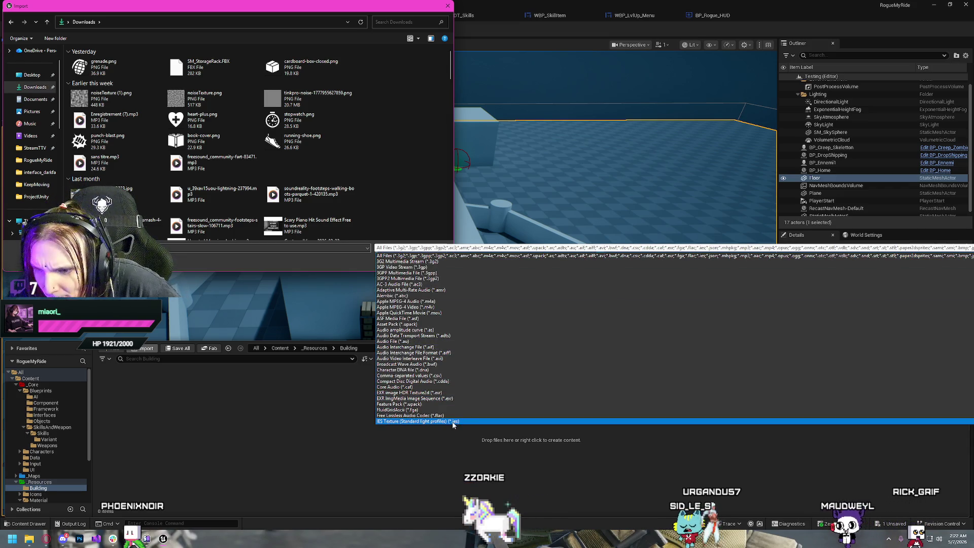
scroll(451, 345, down, 6)
scroll(451, 345, down, 5)
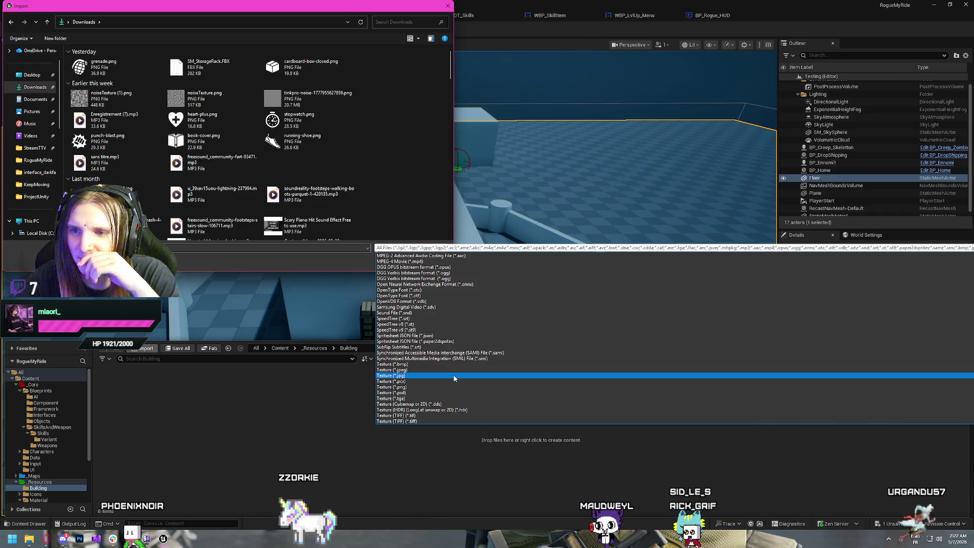
scroll(454, 378, down, 5)
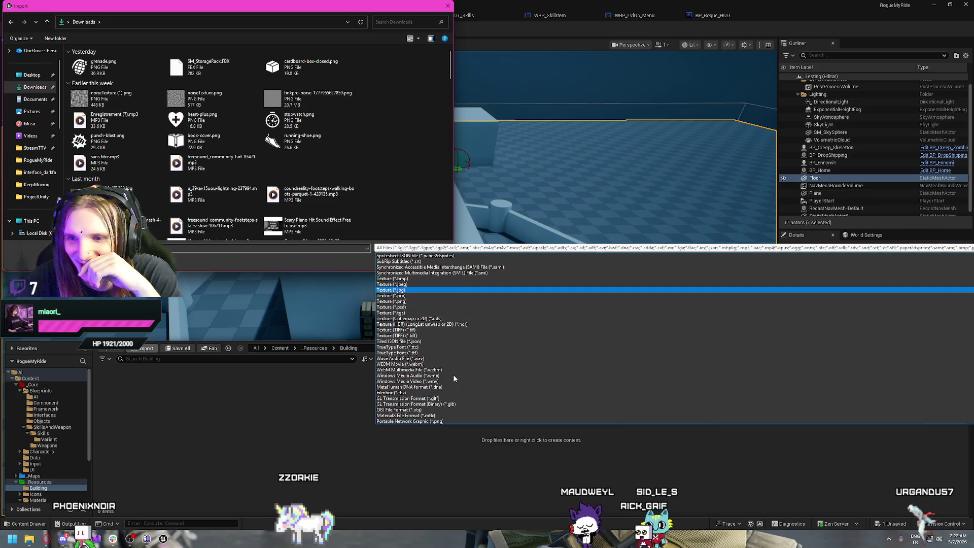
scroll(425, 321, up, 20)
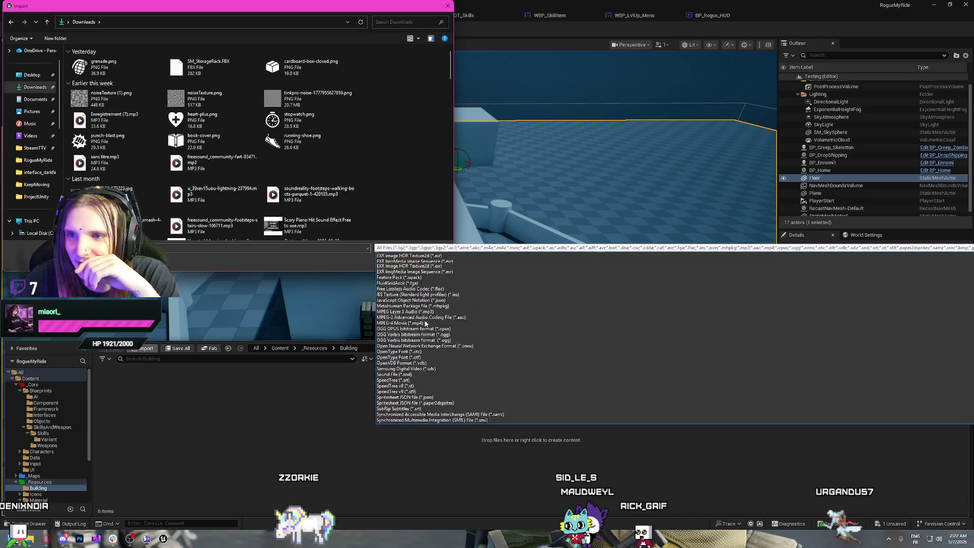
click(306, 261)
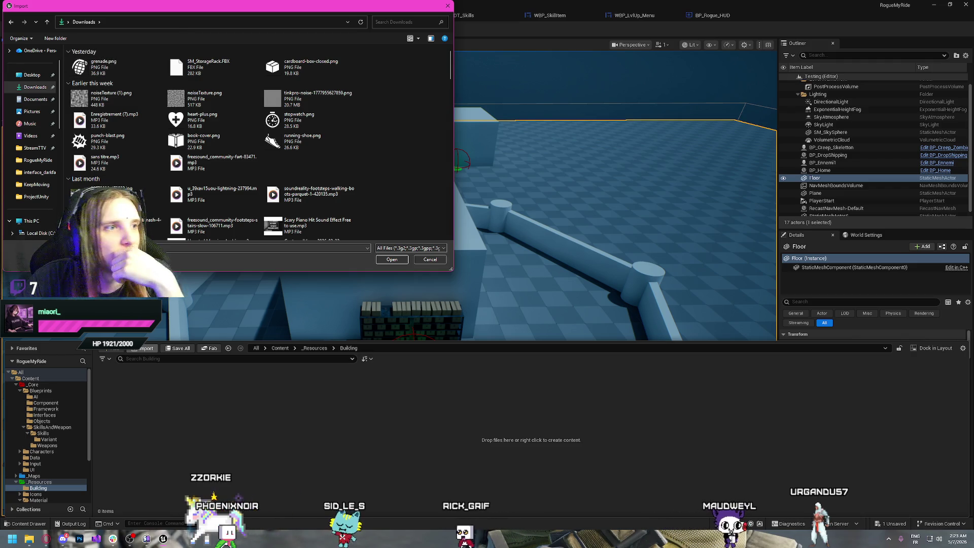
mouse_move(79, 67)
mouse_down()
mouse_move(243, 422)
mouse_move(225, 434)
mouse_move(435, 272)
mouse_up()
click(444, 259)
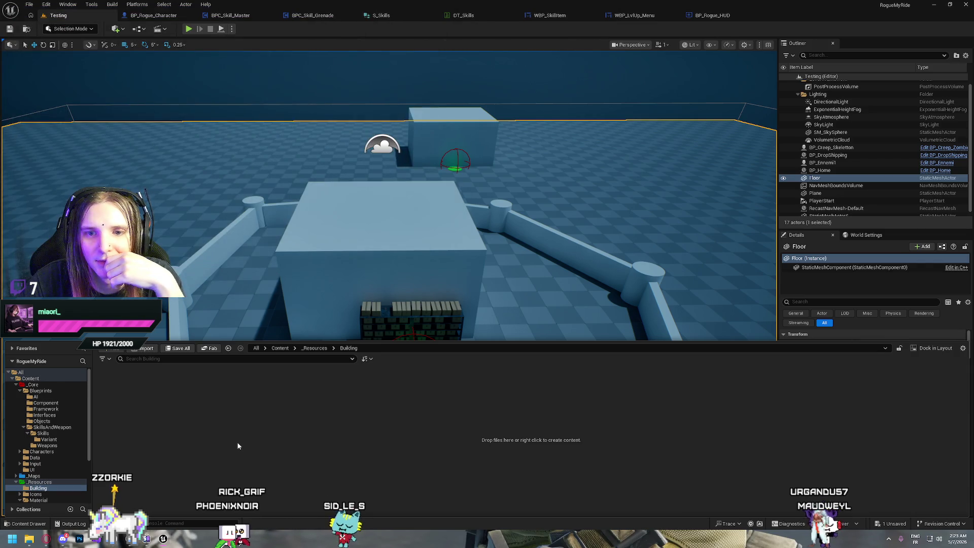
click(108, 349)
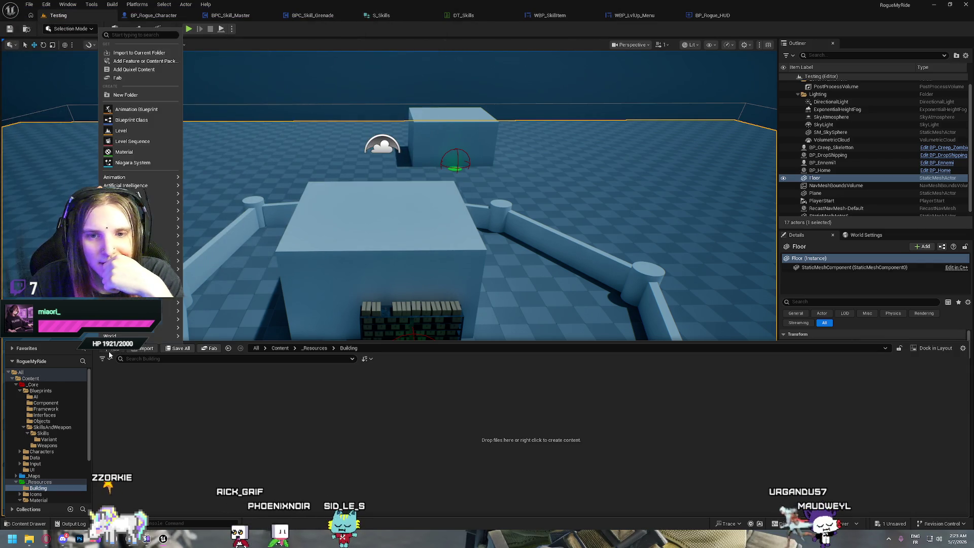
click(142, 54)
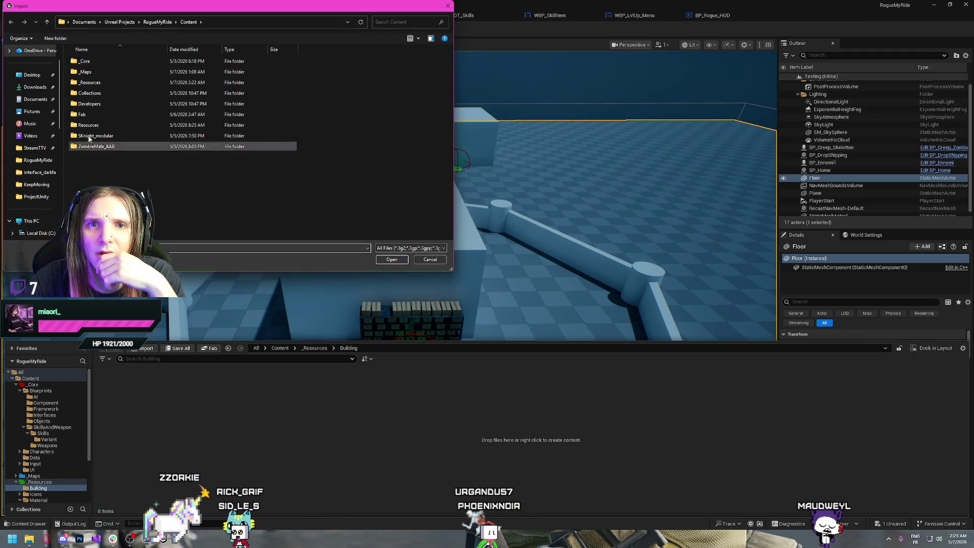
click(35, 88)
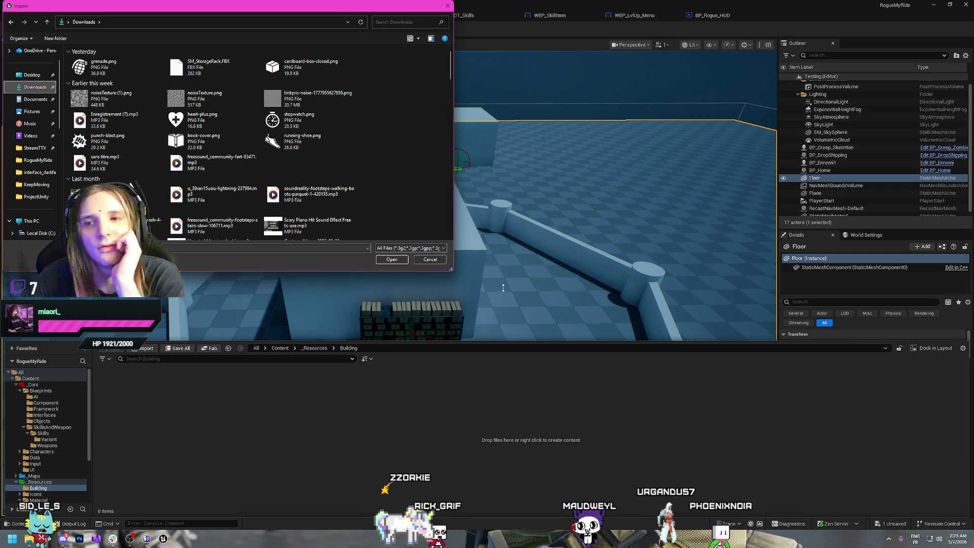
click(428, 260)
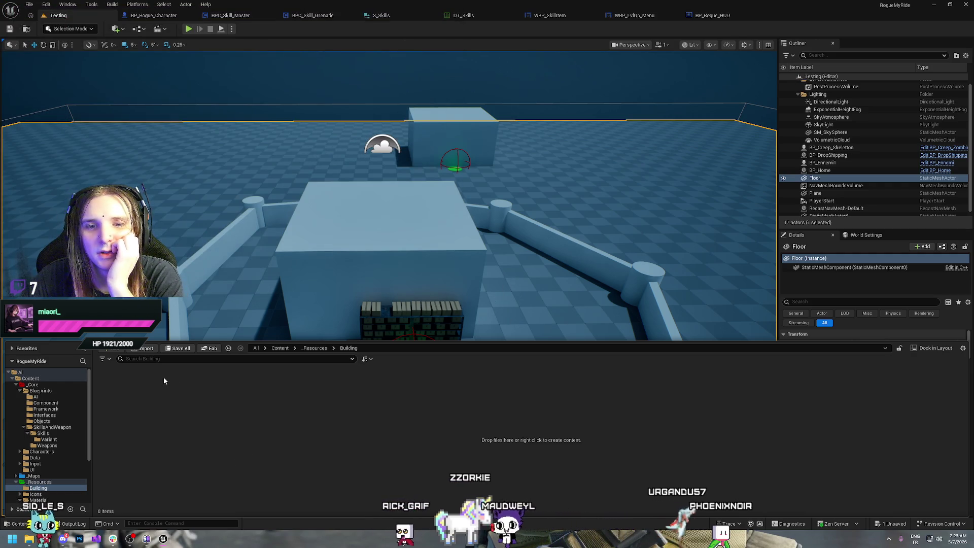
Drag JunkHouse.T3D into the Building folder, get the unknown-extension error, and switch to Opera.
drag(163, 381, 157, 436)
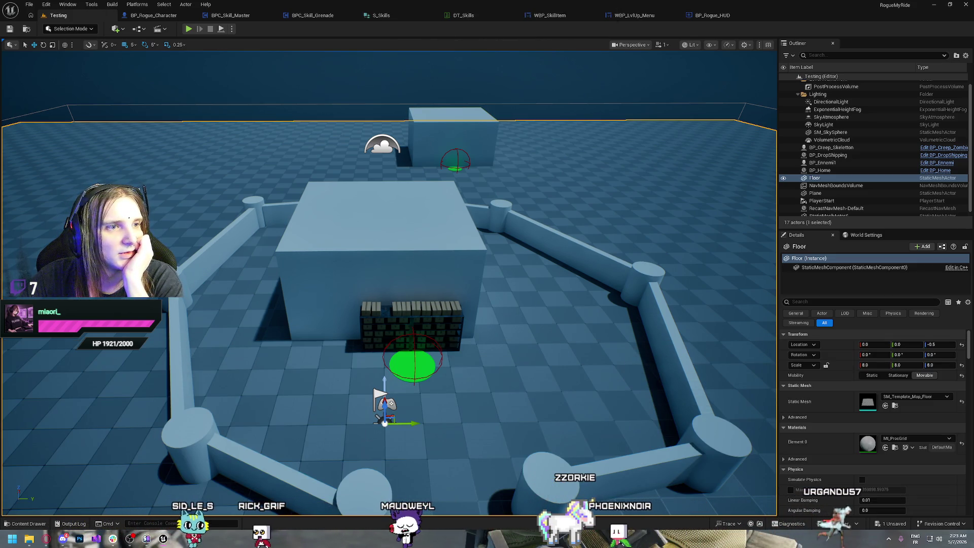
key(ctrl+space)
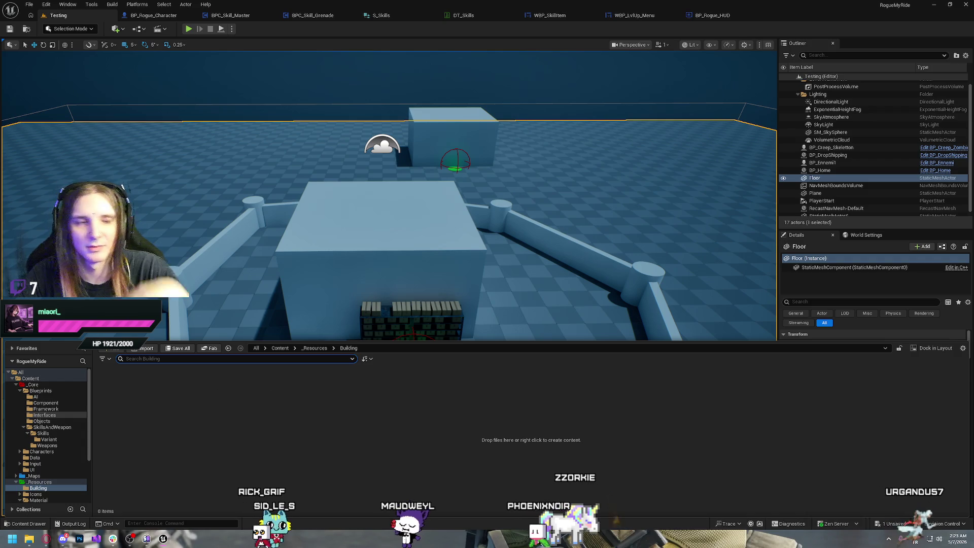
drag(136, 415, 180, 421)
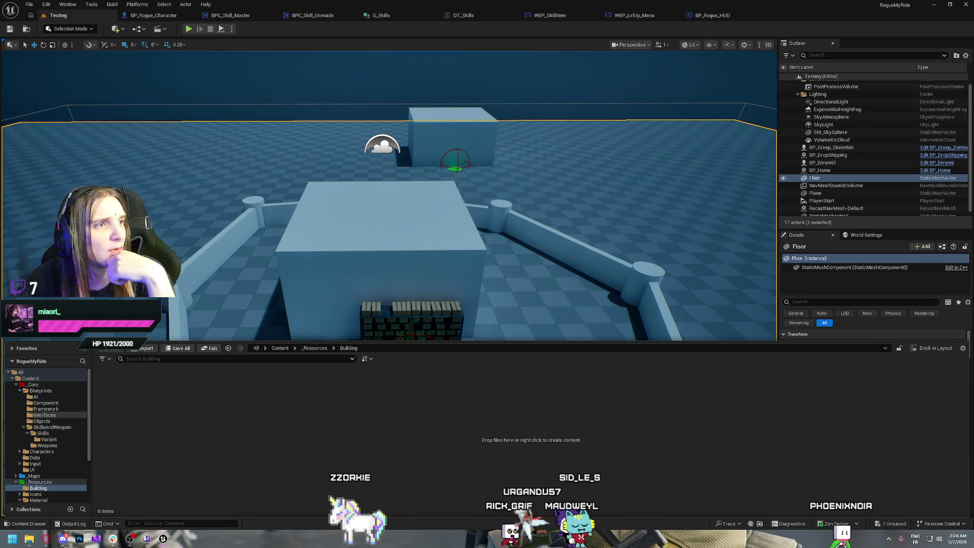
drag(271, 466, 269, 464)
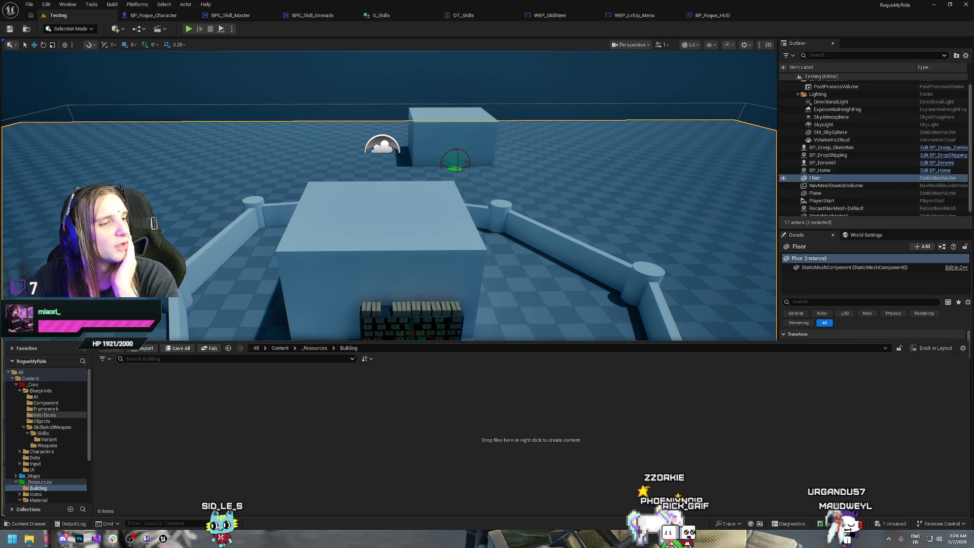
key(alt+Tab)
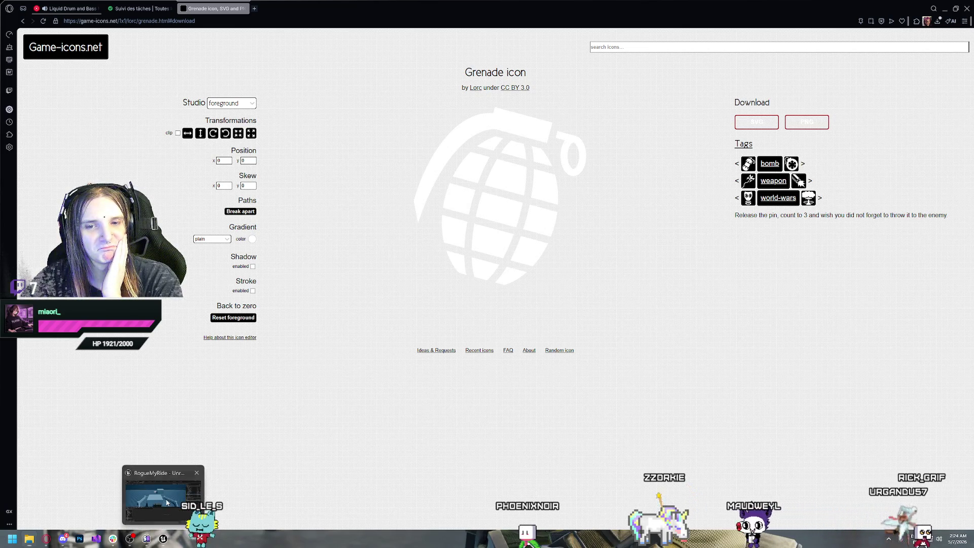
Back in Unreal, open Import for Building, go to Downloads, and cancel.
click(165, 543)
drag(164, 543, 241, 441)
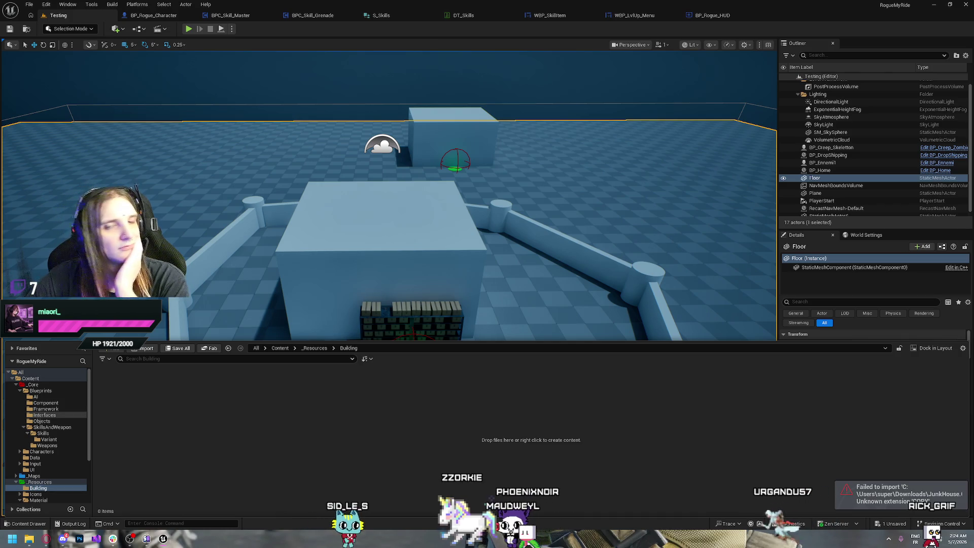
click(145, 348)
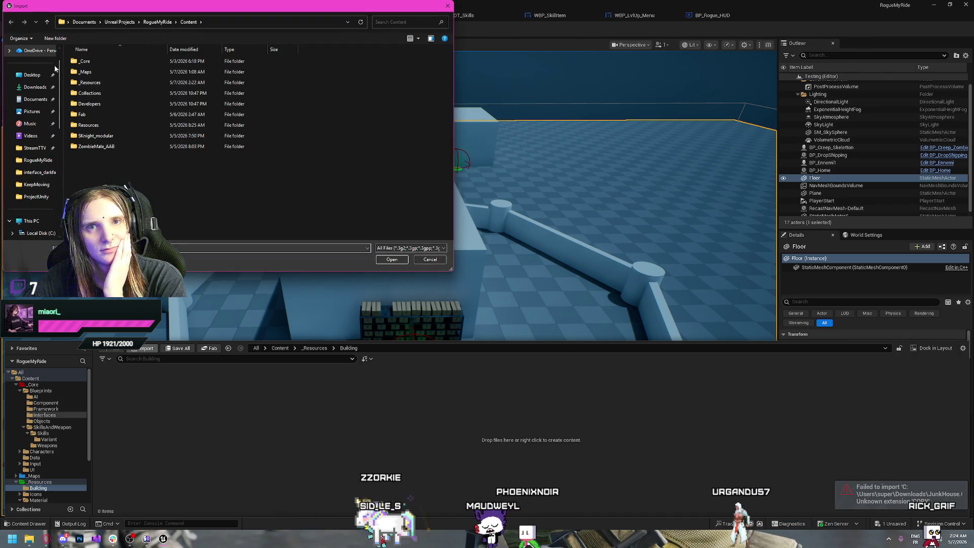
scroll(37, 103, up, 1)
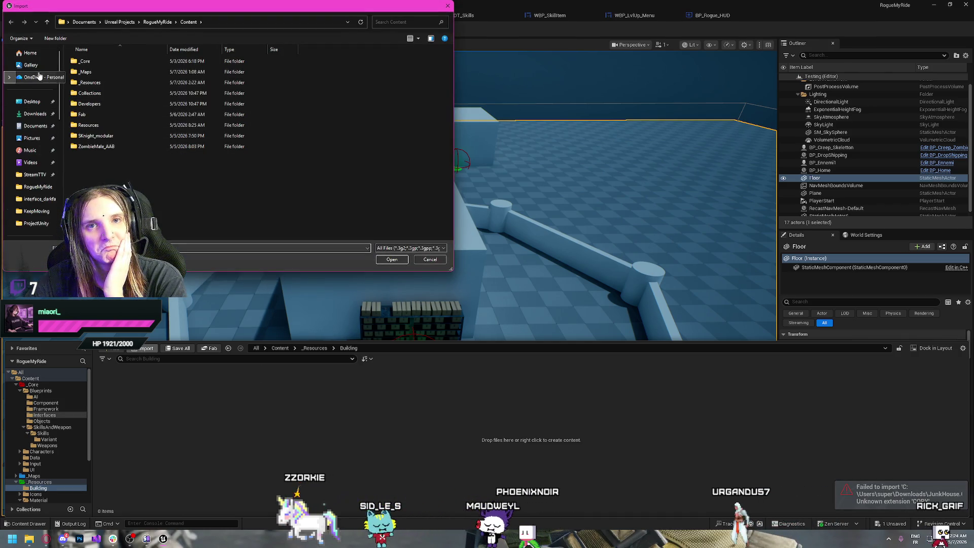
click(35, 115)
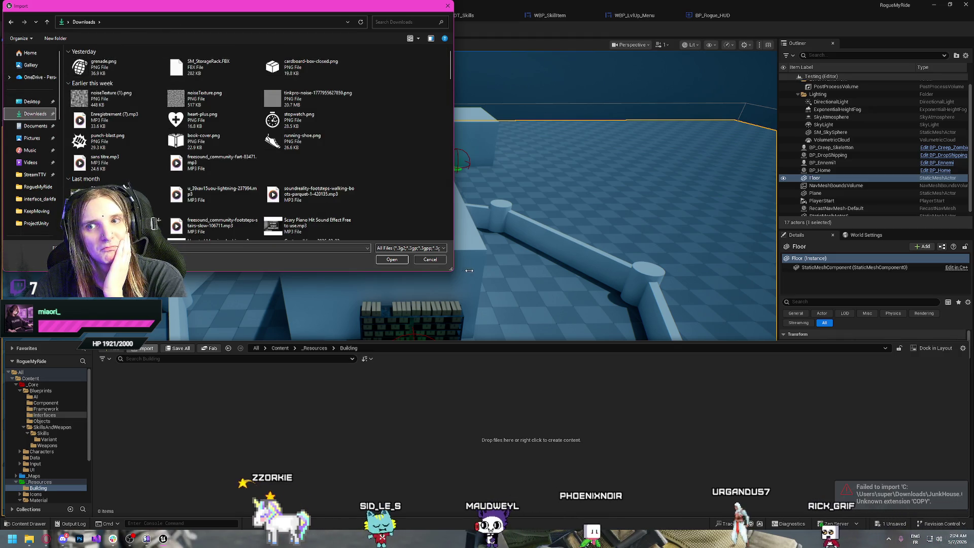
click(427, 260)
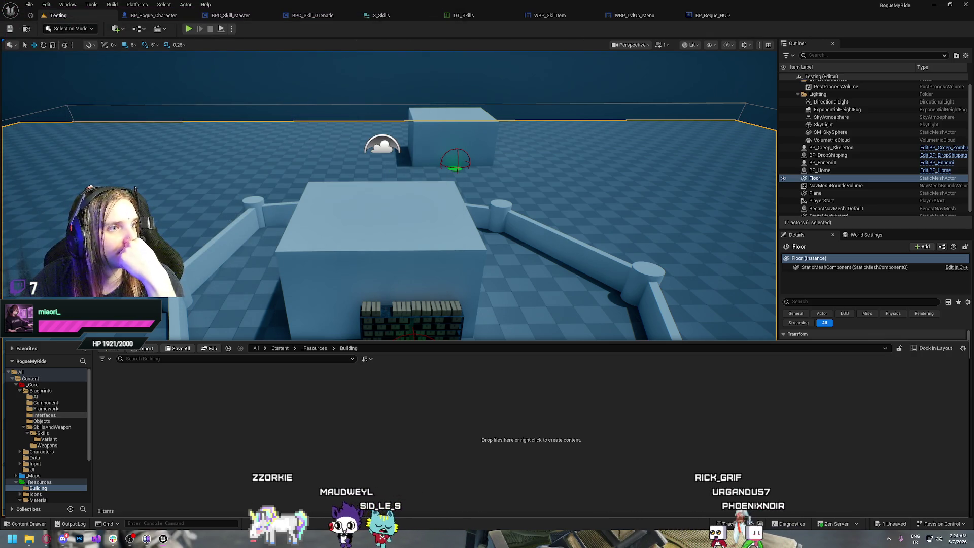
Dismiss a second Import, then check Add > Feature or Content Pack and the Add menu without adding anything.
click(133, 350)
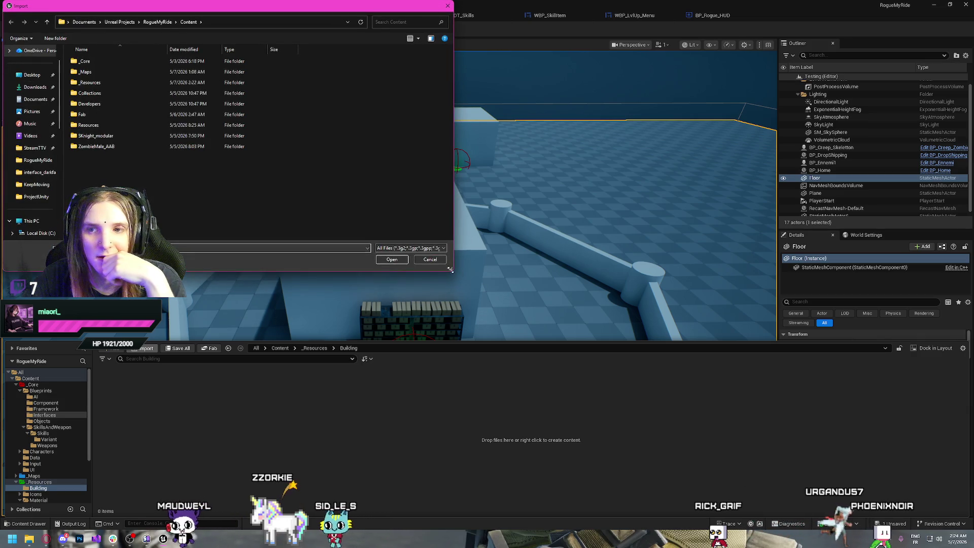
key(Escape)
click(110, 347)
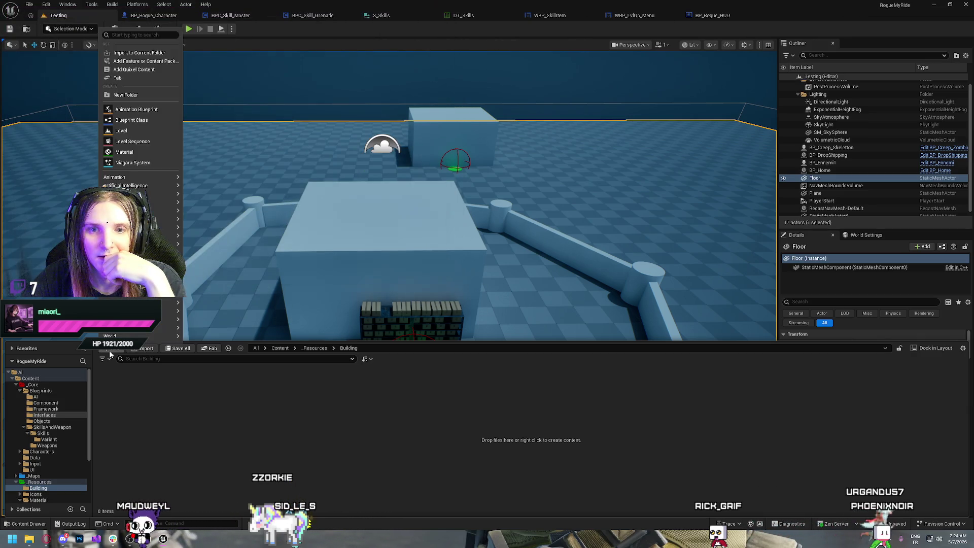
click(142, 61)
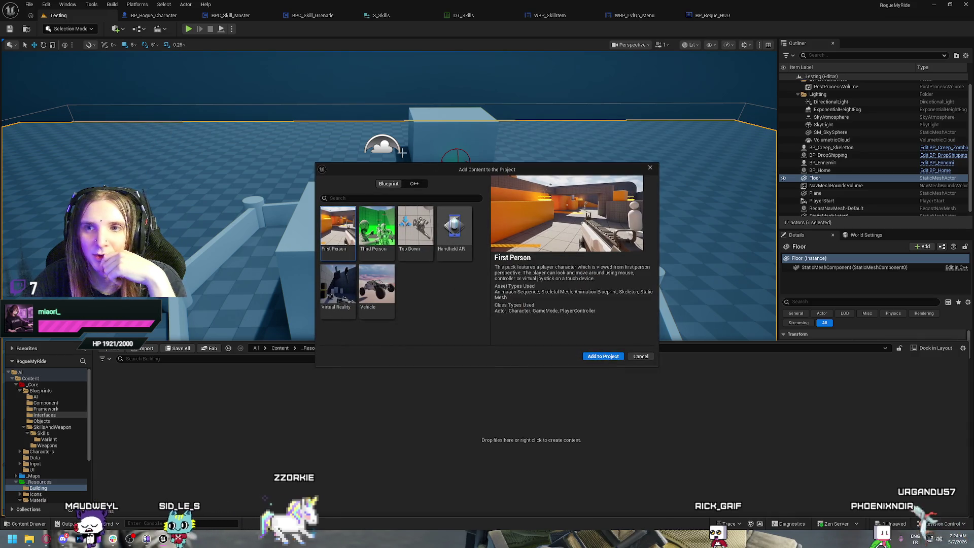
click(640, 356)
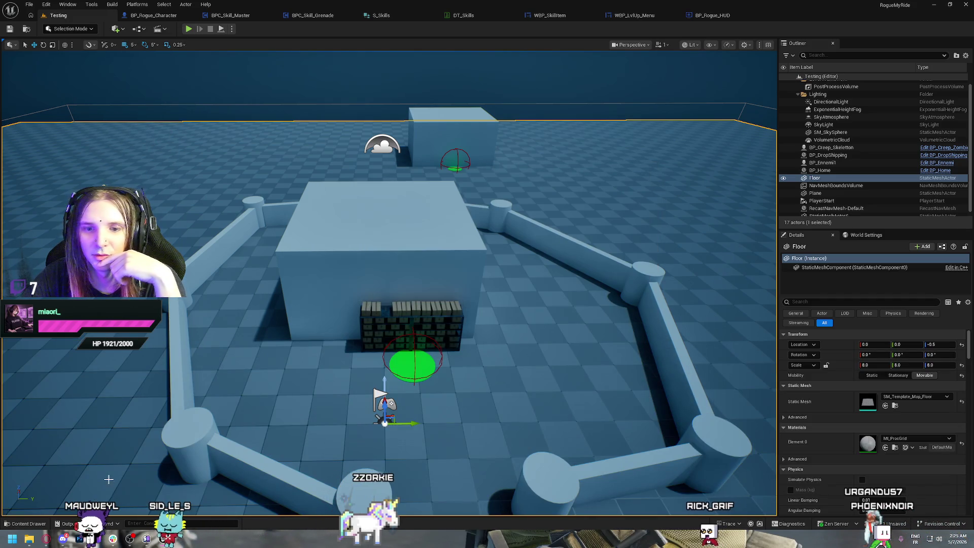
key(ctrl+space)
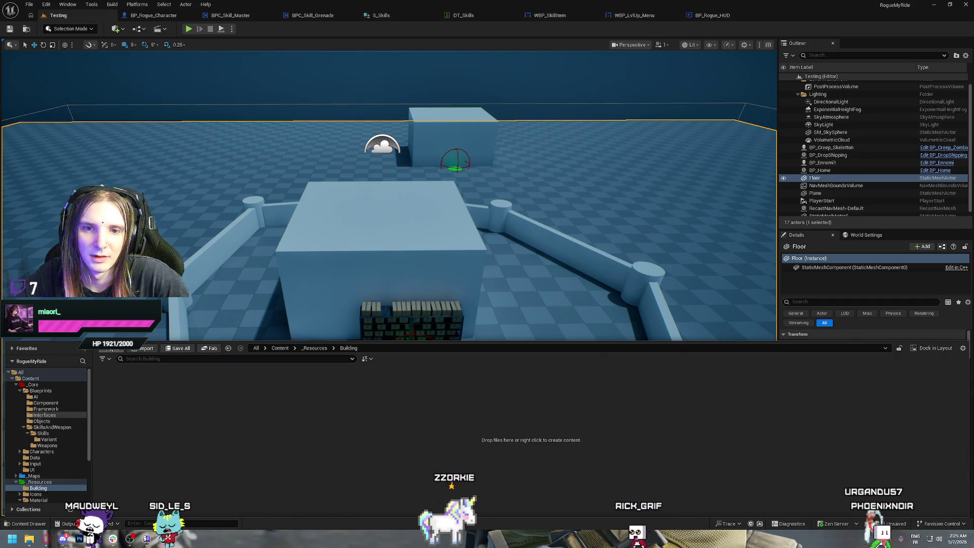
click(111, 349)
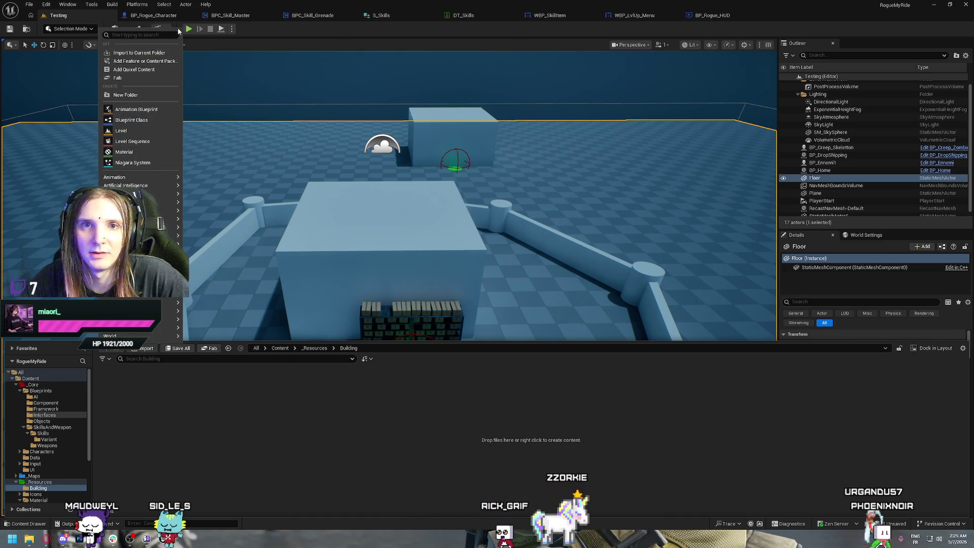
click(319, 431)
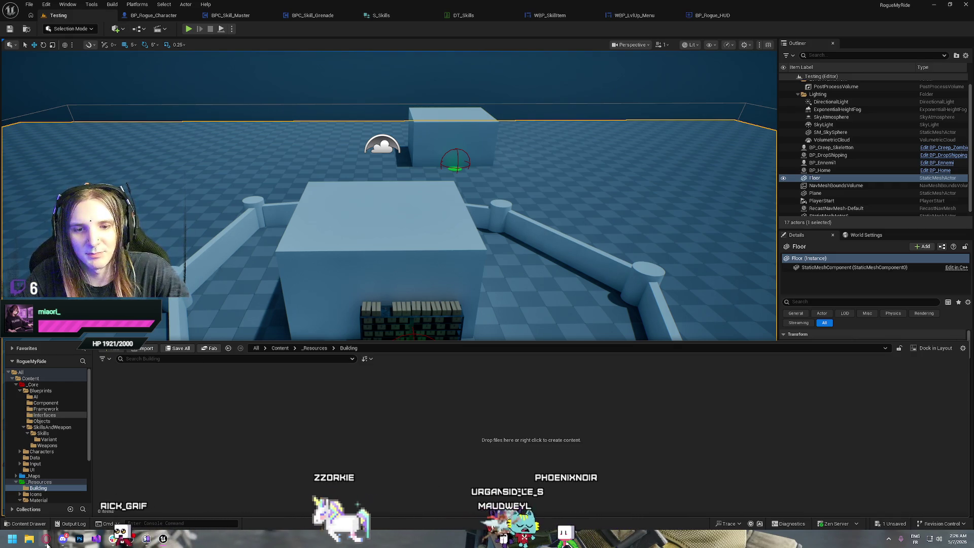
Google 'export import blueprint' in a new Opera tab and open the 'Exporting blueprint' thread in background.
mouse_move(46, 540)
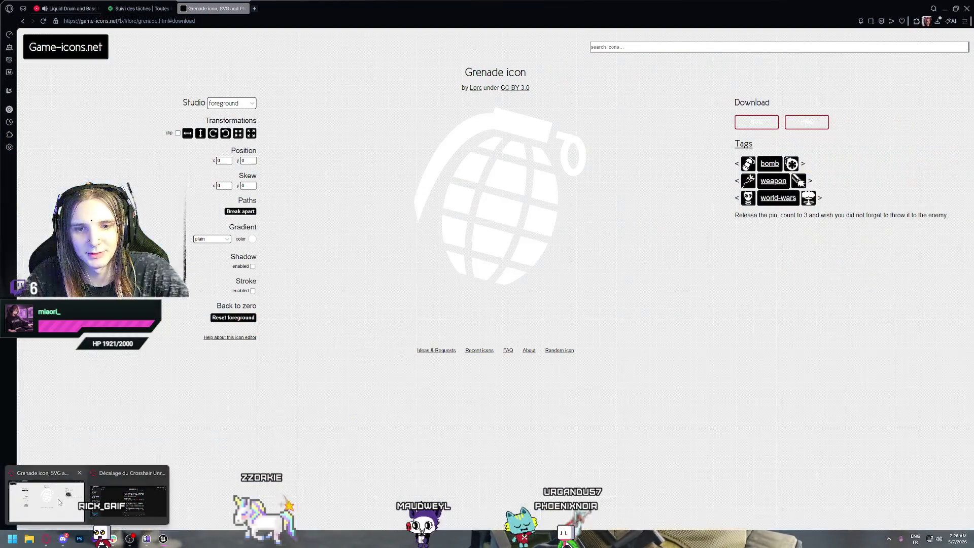
click(58, 498)
key(ctrl+t)
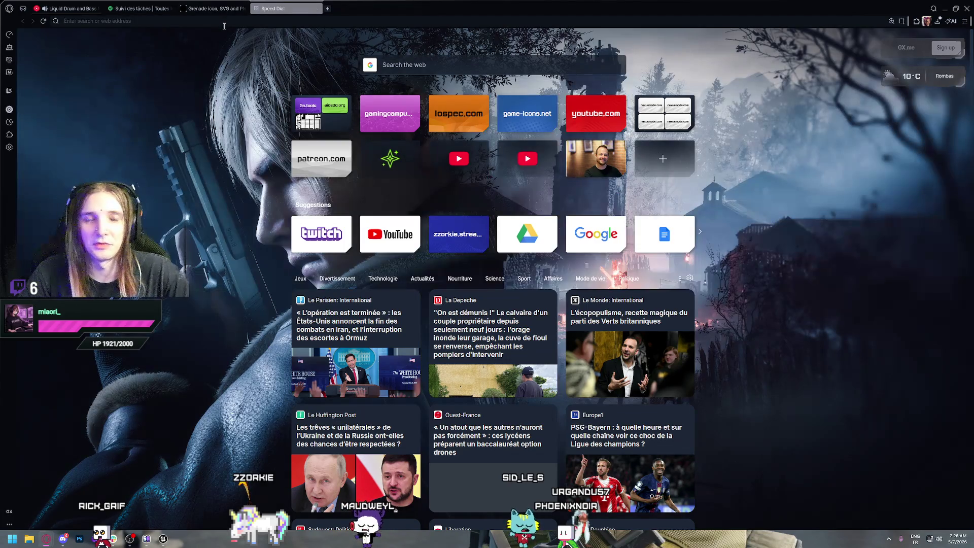
text(export/)
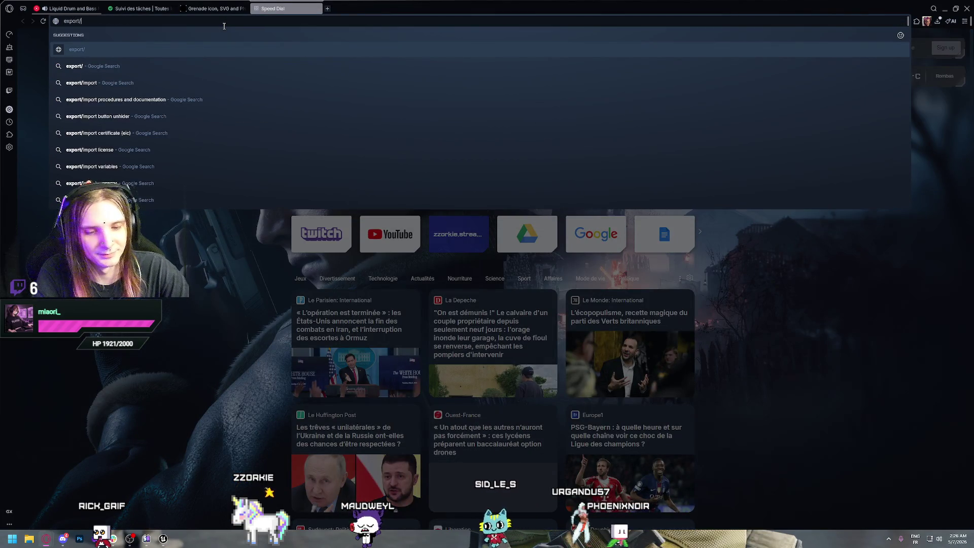
key(BackSpace)
text( import)
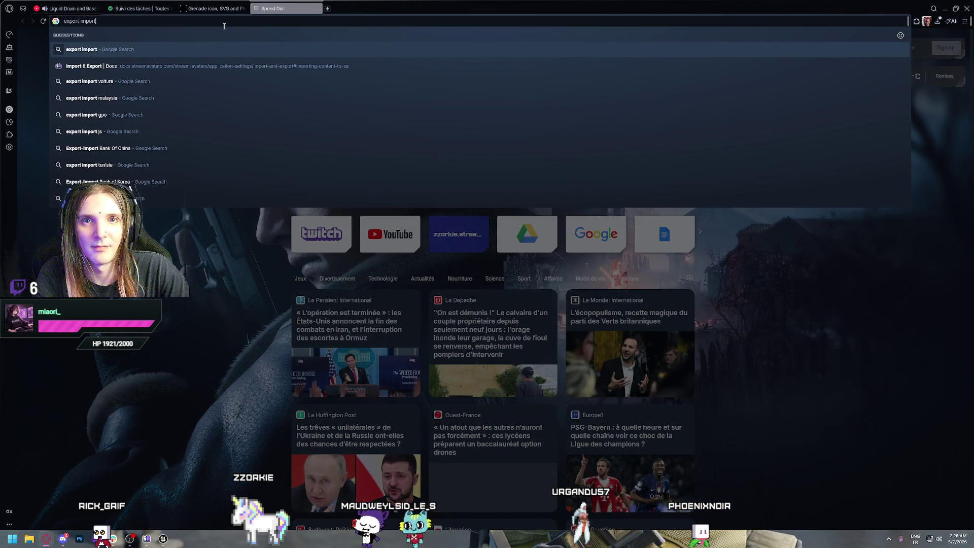
text( blueprint)
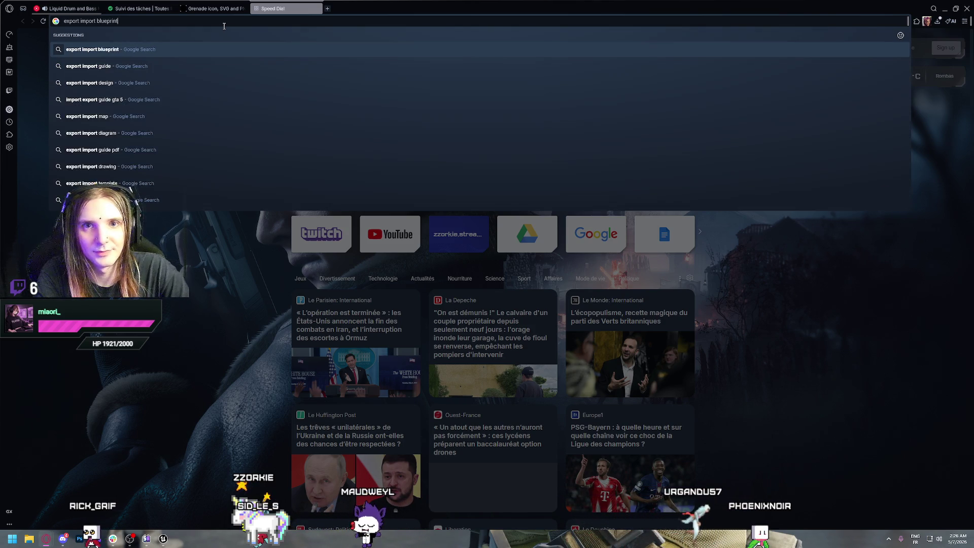
key(Return)
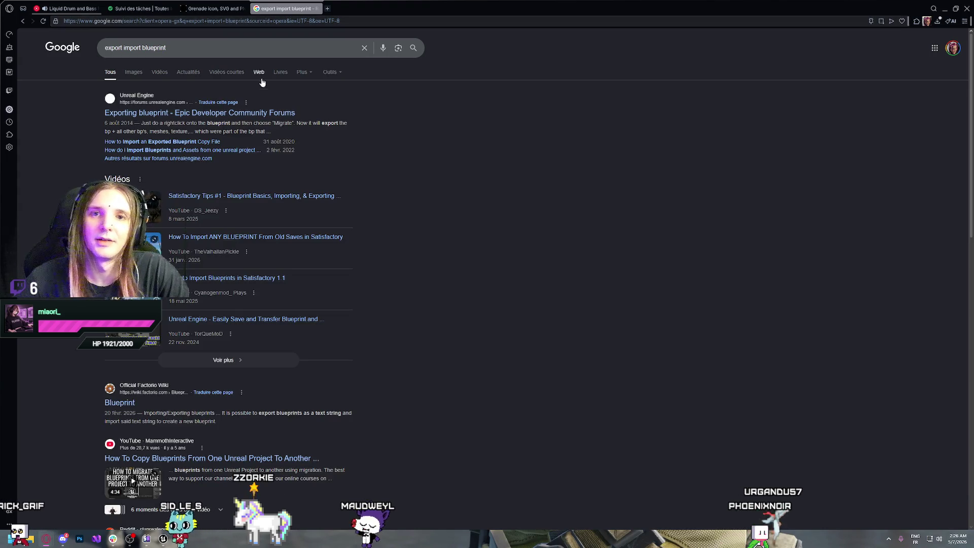
middle_click(191, 118)
click(358, 10)
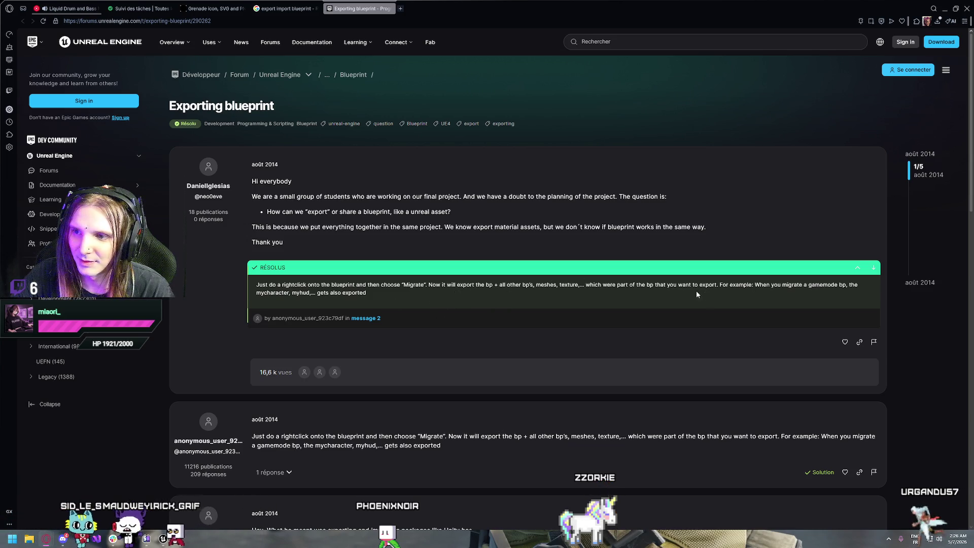
scroll(313, 321, down, 3)
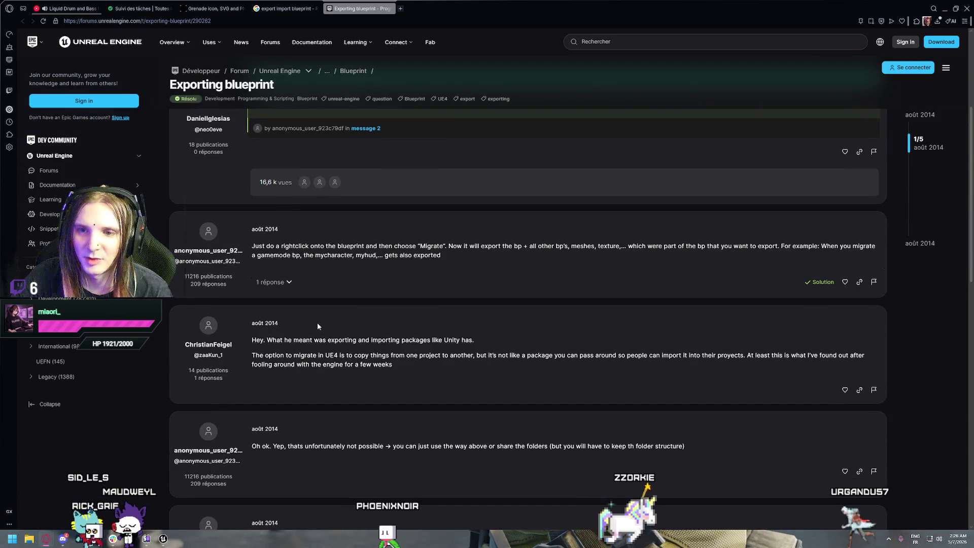
click(389, 9)
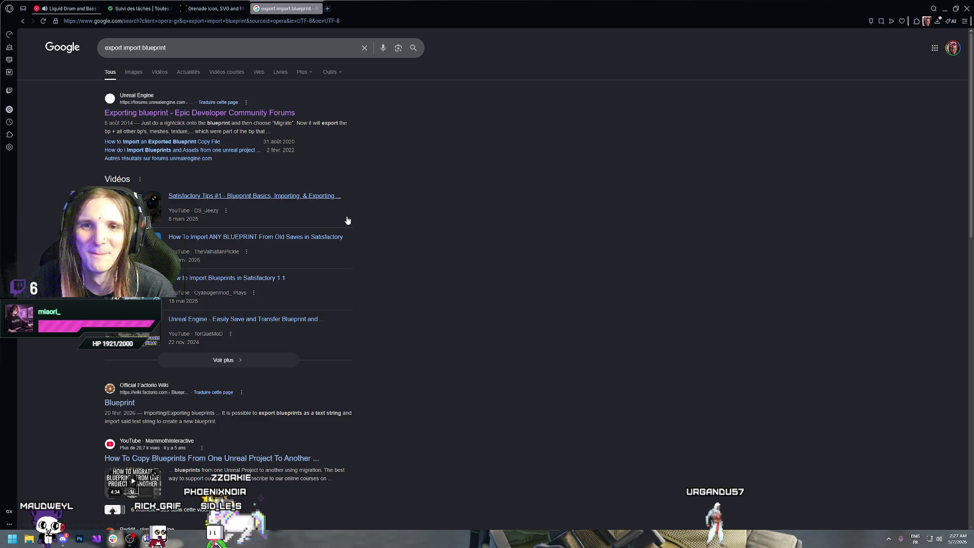
Refine the Google search to 'export import blueprint ue5'.
click(199, 49)
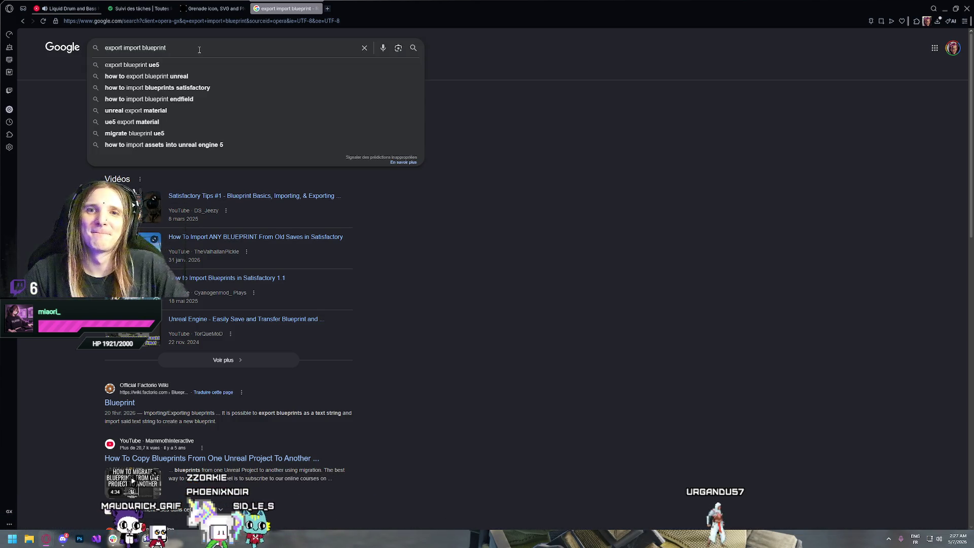
key(Down)
key(Return)
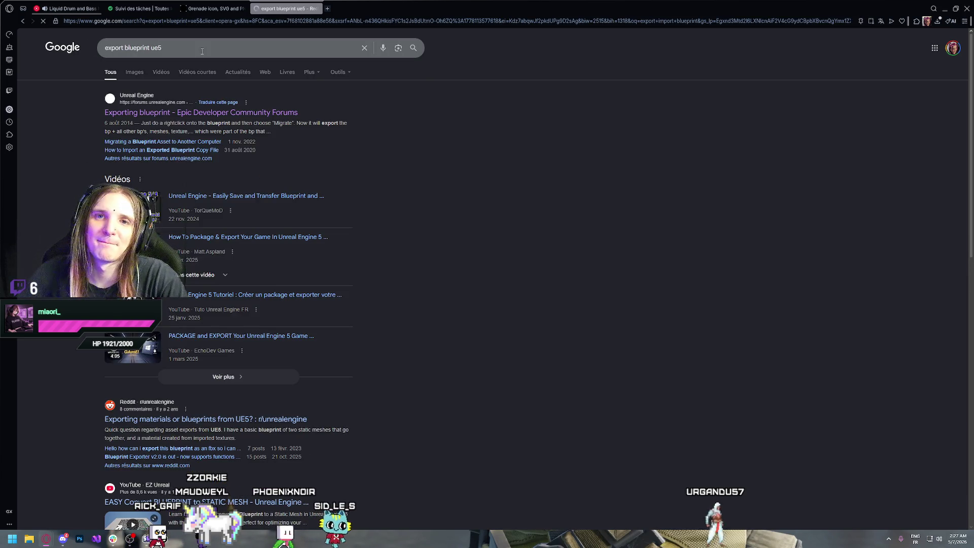
click(126, 49)
text(import)
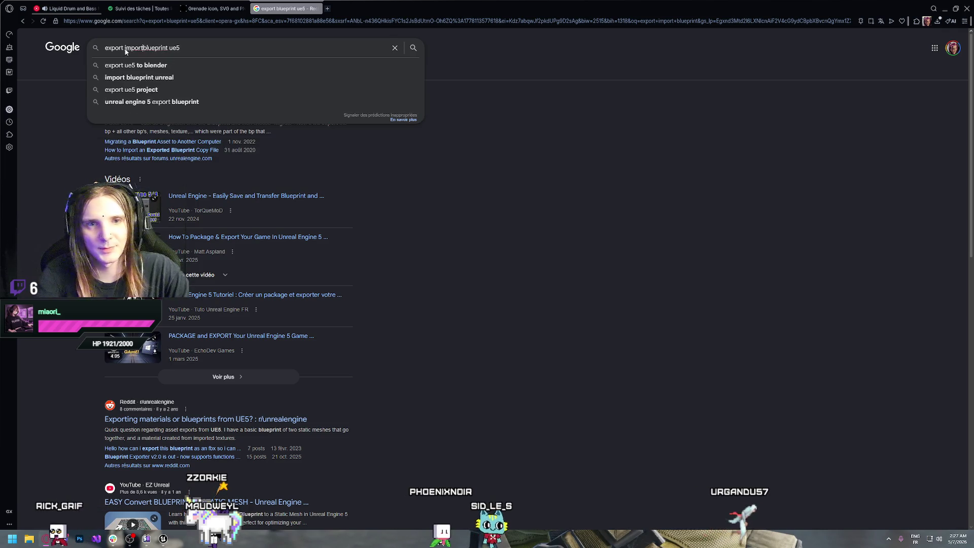
key(Return)
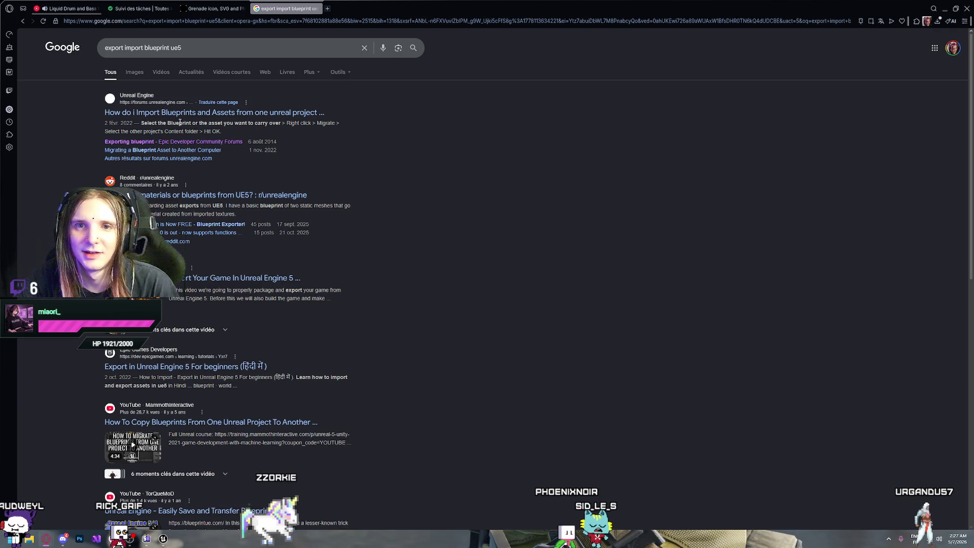
Check and close the Import Blueprints forum thread, then open the r/unrealengine UE5 exporting thread.
middle_click(304, 113)
click(358, 8)
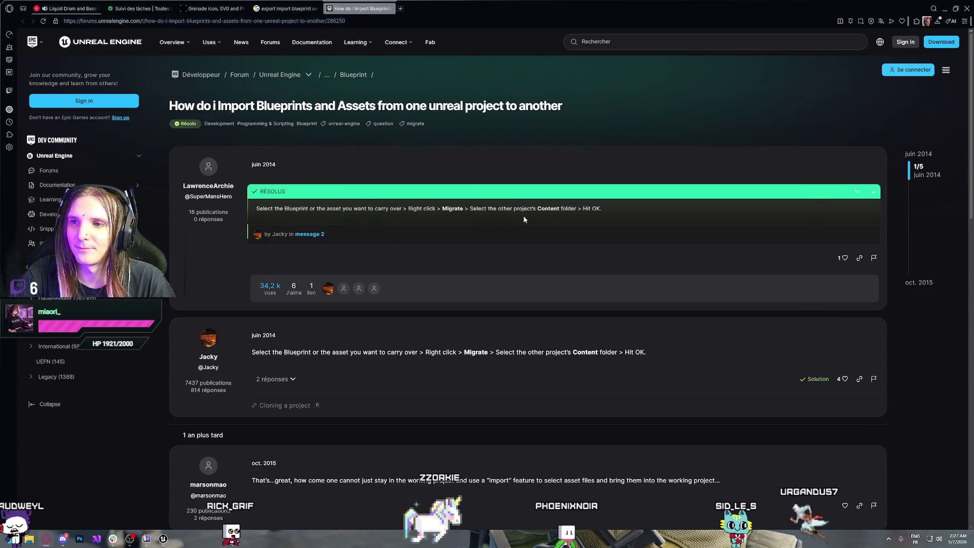
click(389, 8)
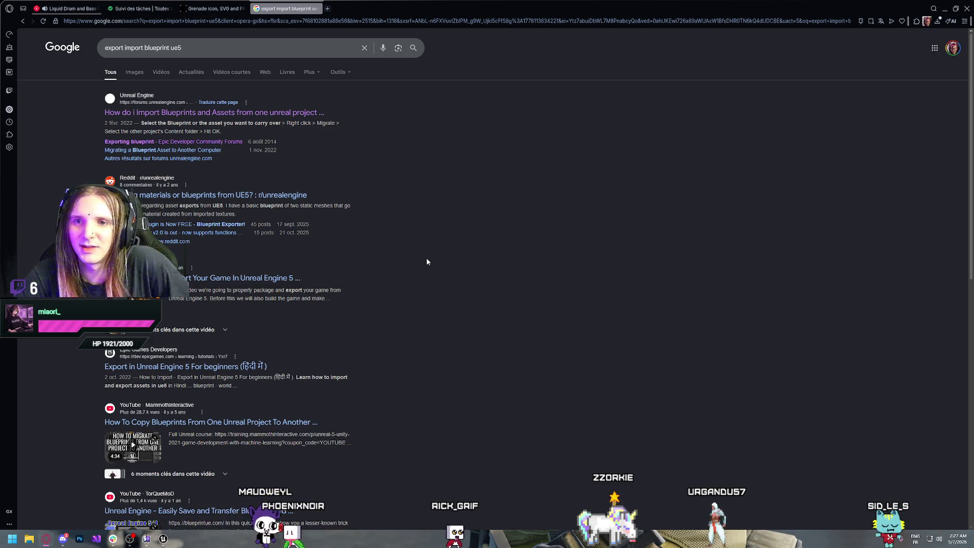
click(190, 203)
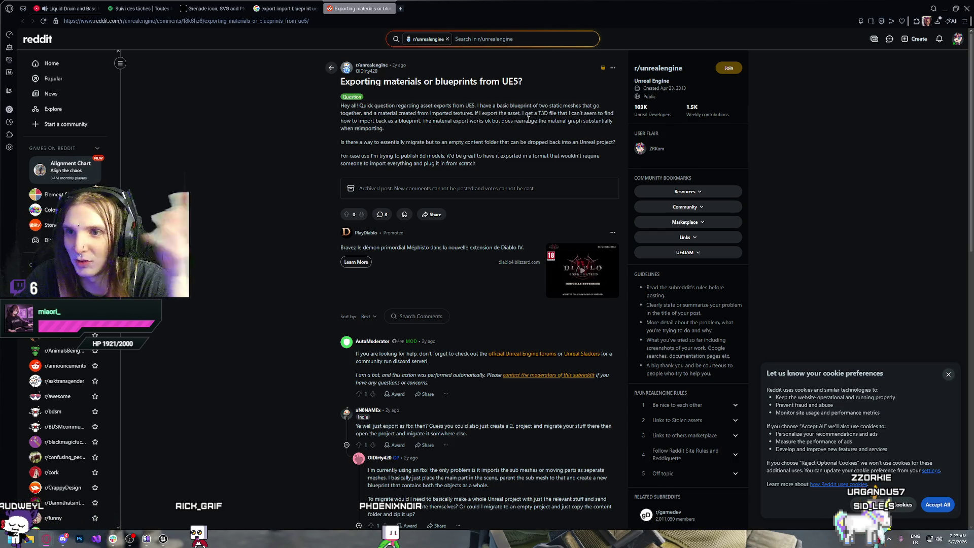
mouse_move(403, 123)
mouse_down()
mouse_move(355, 76)
mouse_move(411, 121)
mouse_up()
scroll(409, 154, down, 5)
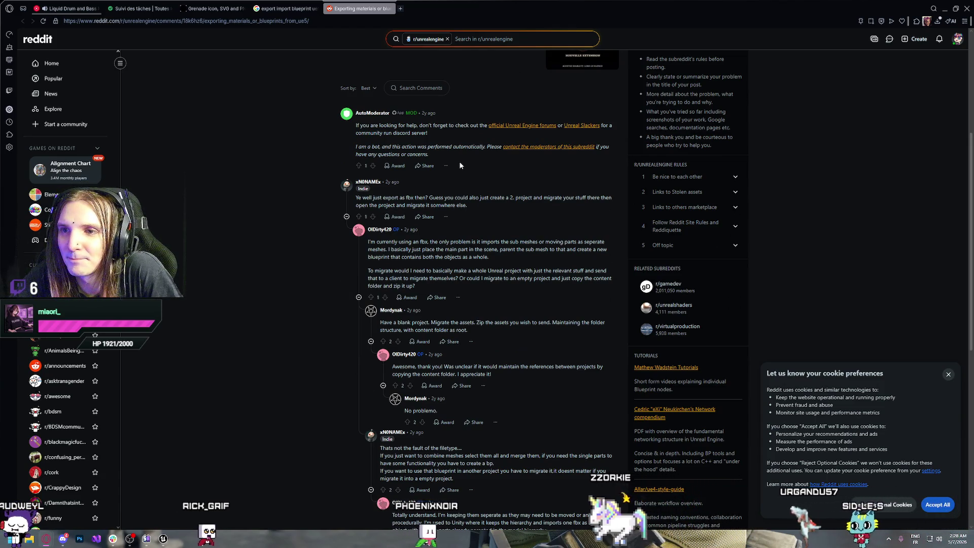
drag(394, 197, 452, 199)
click(452, 207)
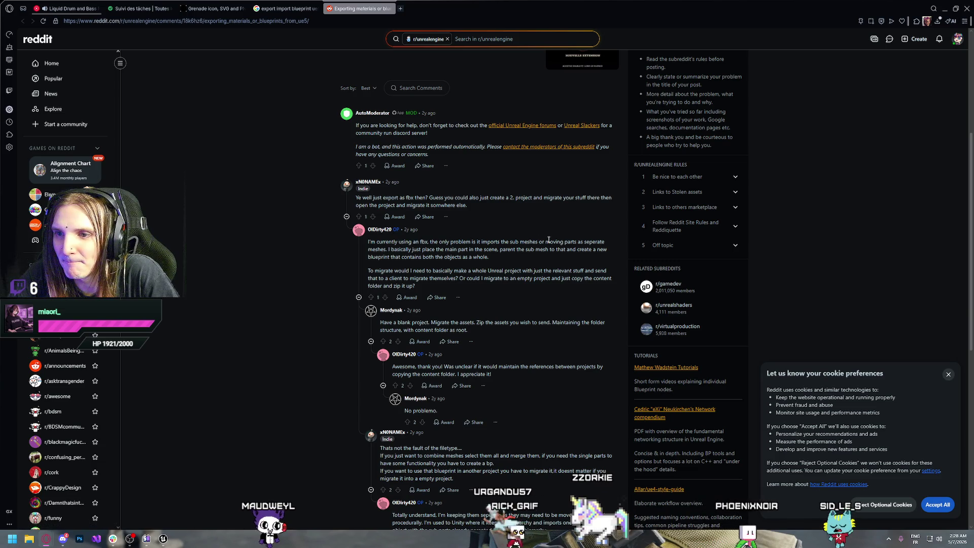
scroll(430, 286, down, 3)
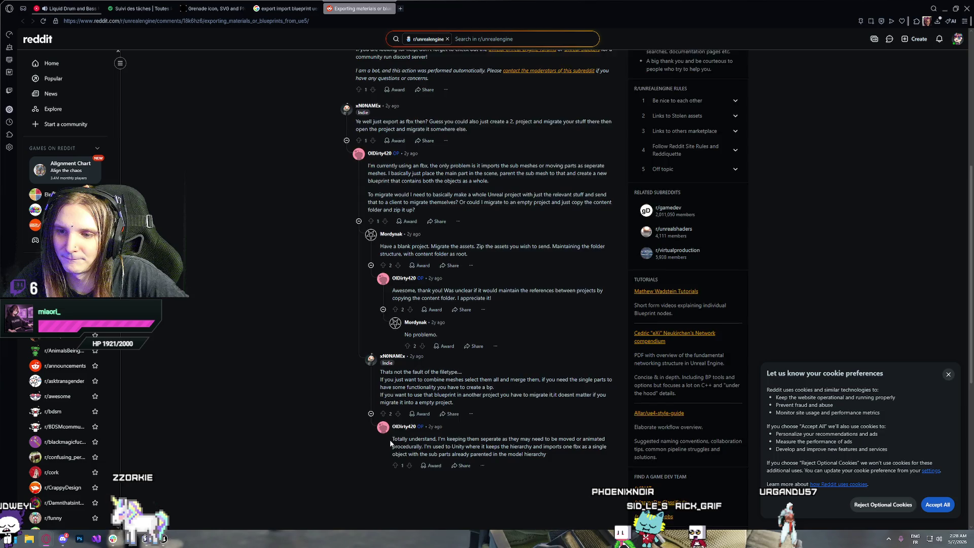
scroll(391, 443, down, 1)
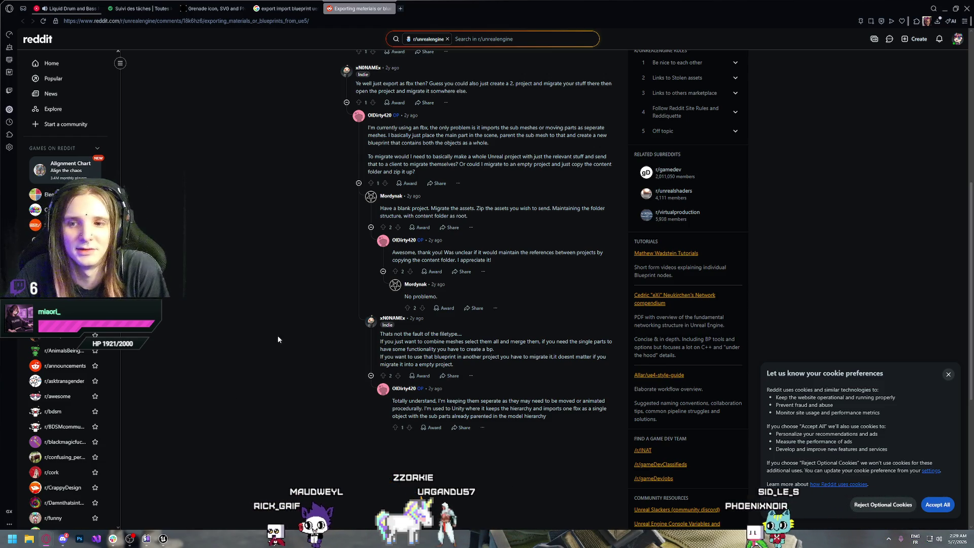
scroll(270, 338, up, 4)
scroll(271, 339, up, 3)
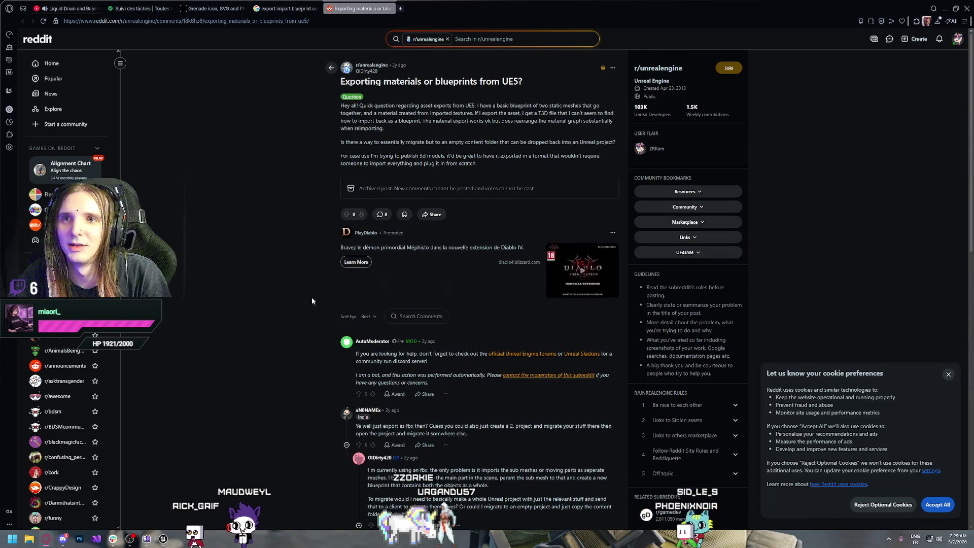
Close the Reddit tab, search 'import T3D ue5', and open the 'Import T3D / .COPY files' thread.
key(ctrl+w)
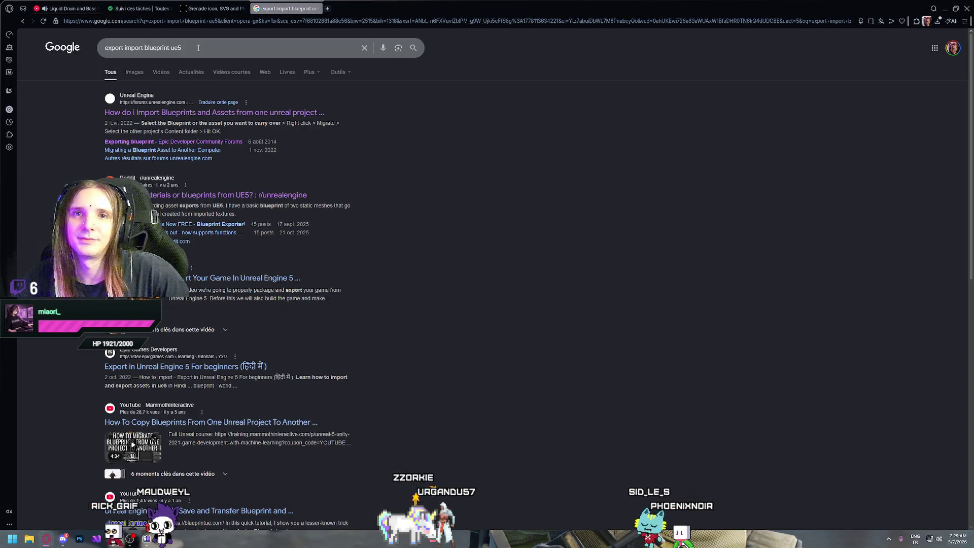
double_click(113, 48)
key(BackSpace)
double_click(136, 48)
text(T3D)
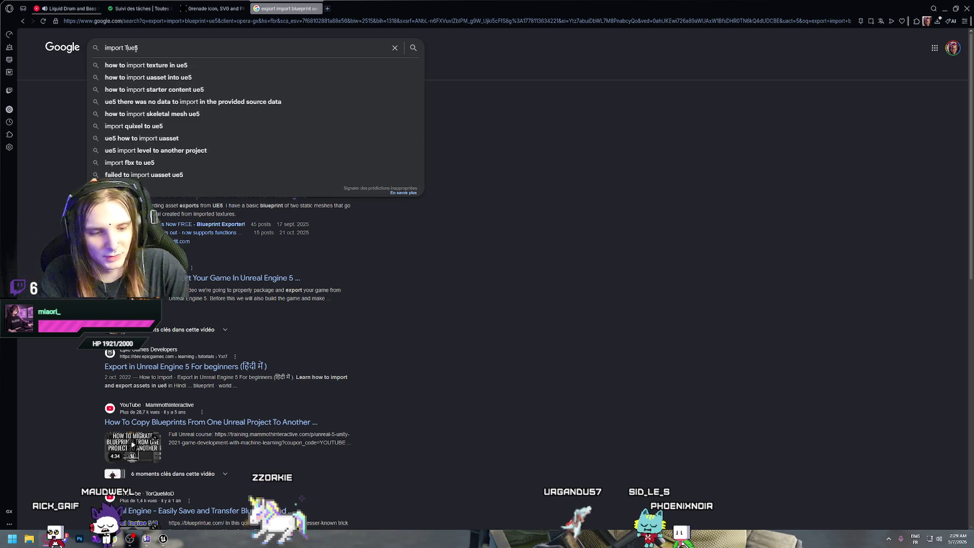
key(Return)
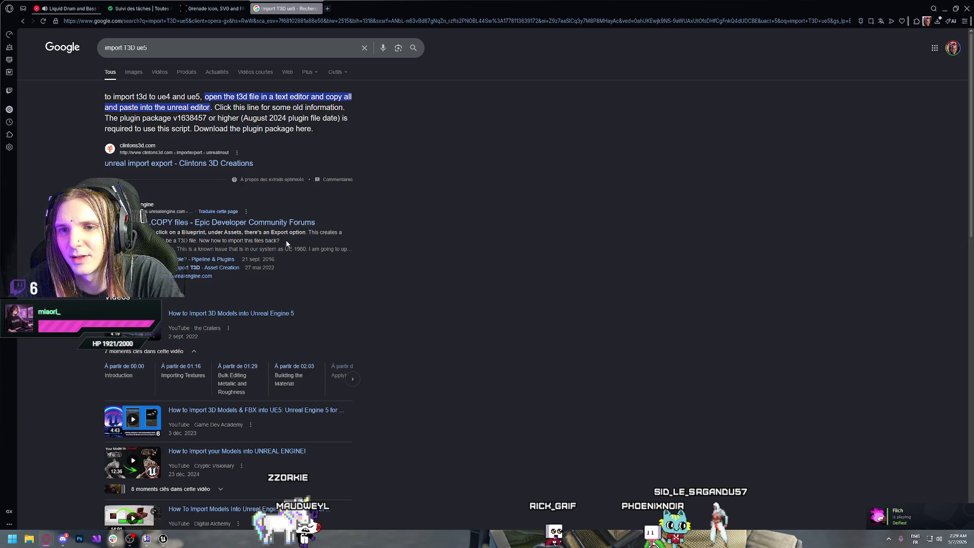
middle_click(212, 223)
click(355, 9)
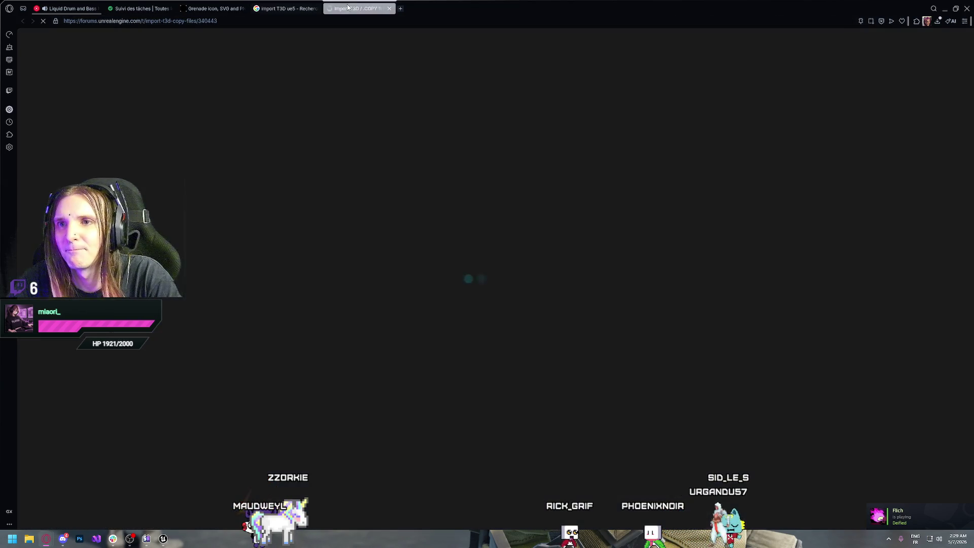
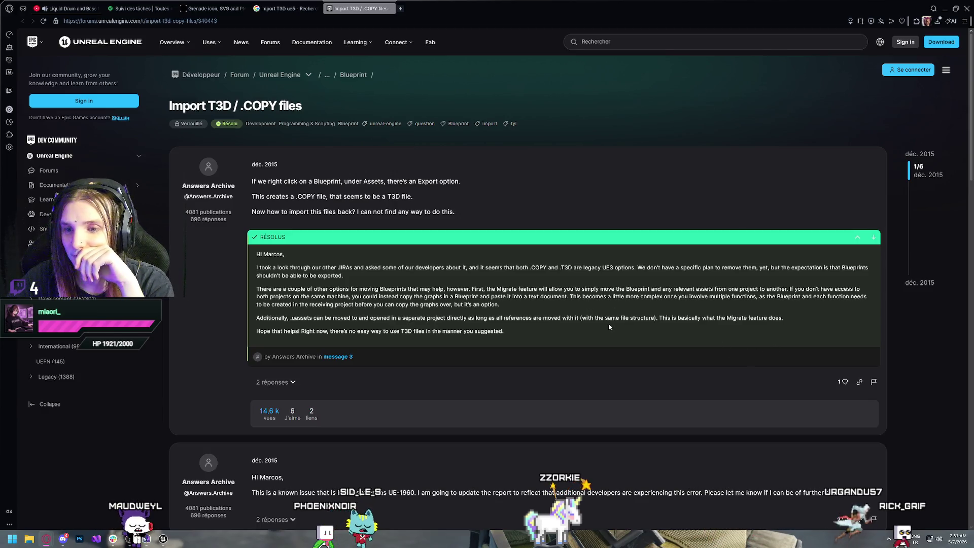
Finish reading the Import T3D / .COPY files forum thread, then close it.
scroll(499, 304, down, 3)
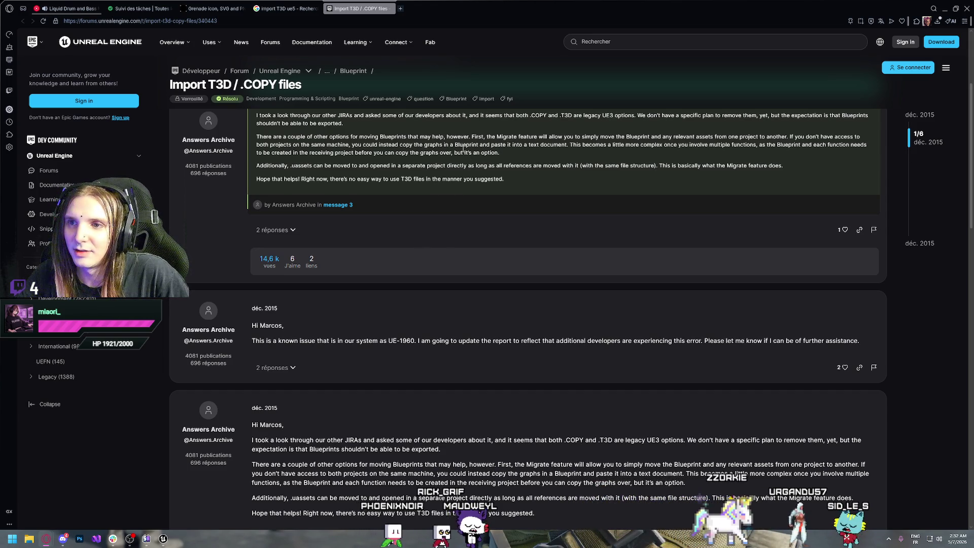
scroll(405, 195, up, 3)
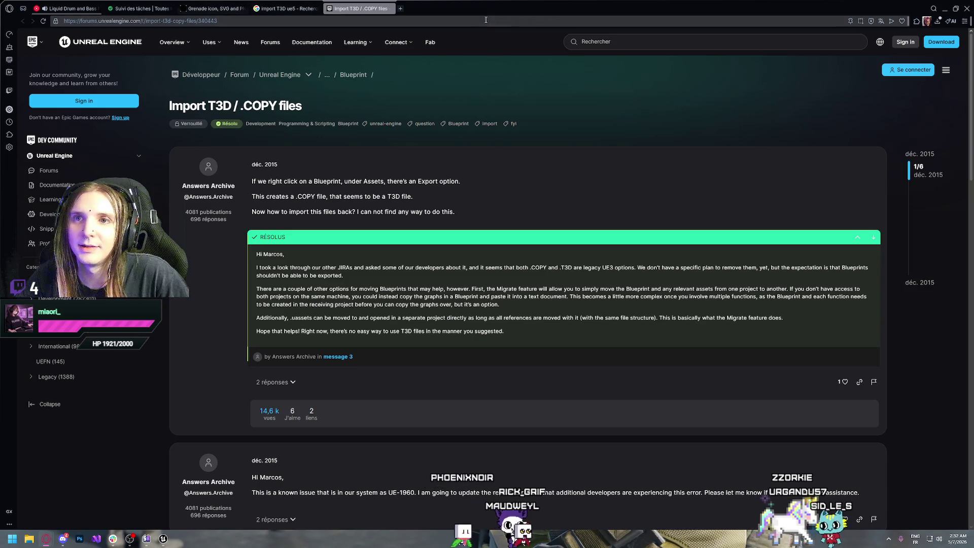
click(389, 9)
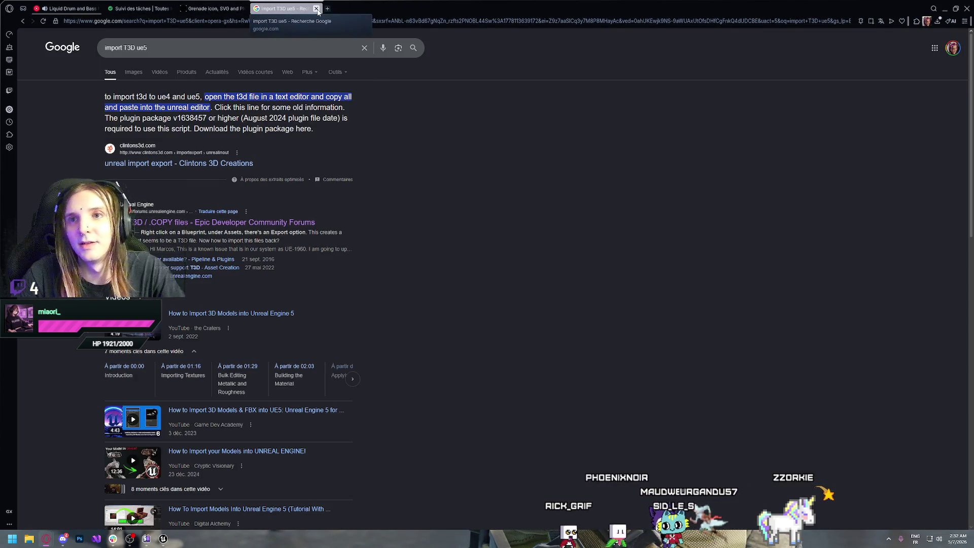
Close the 'import T3D ue5' search results and minimize the browser.
click(317, 8)
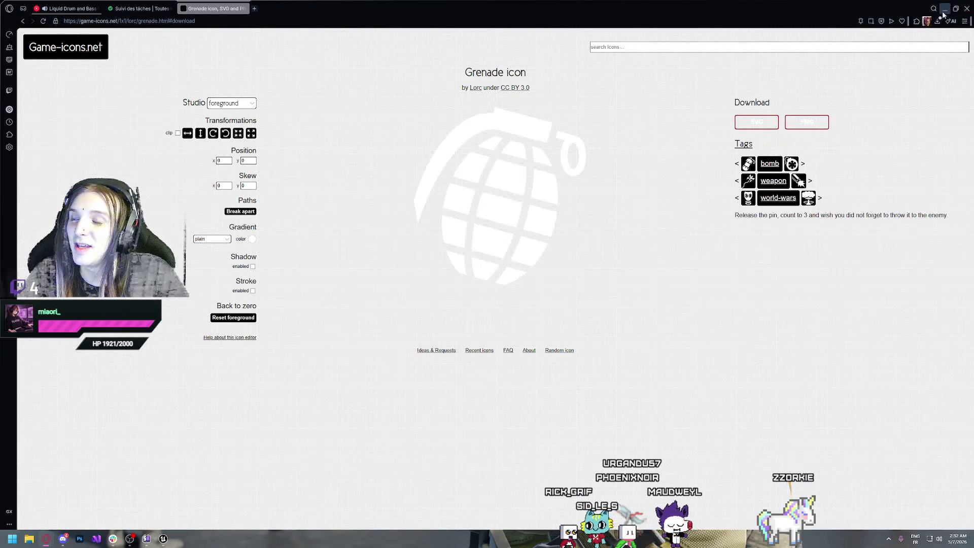
click(944, 11)
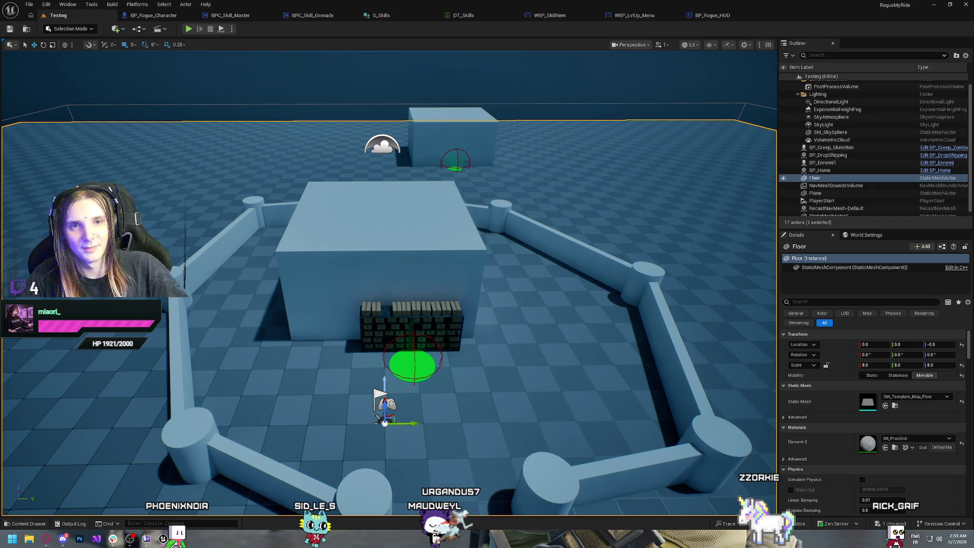
Bring the browser back and open the Google Drive folder in a new tab.
click(49, 542)
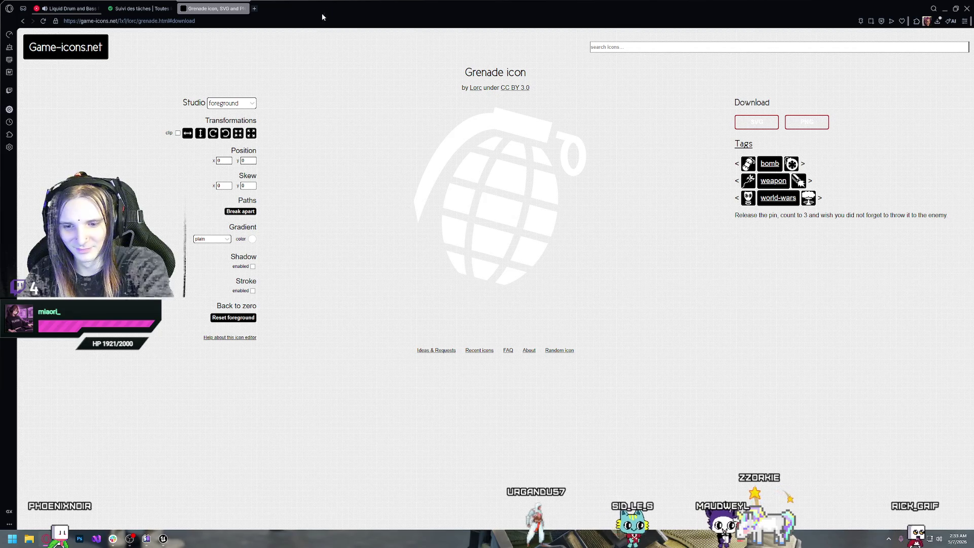
key(ctrl+shift+t)
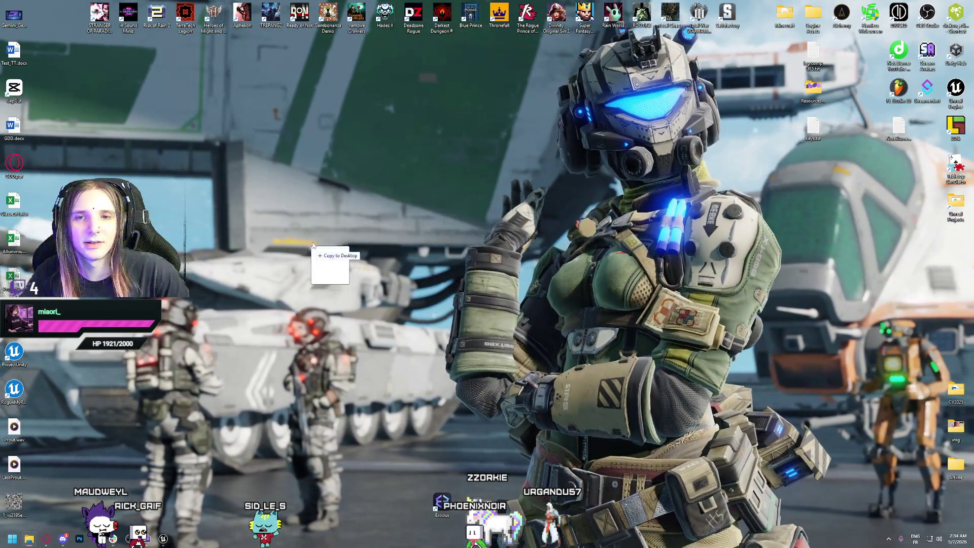
Copy the file onto the Windows desktop.
mouse_move(330, 254)
mouse_down()
mouse_move(307, 210)
mouse_move(148, 131)
mouse_move(168, 137)
mouse_up()
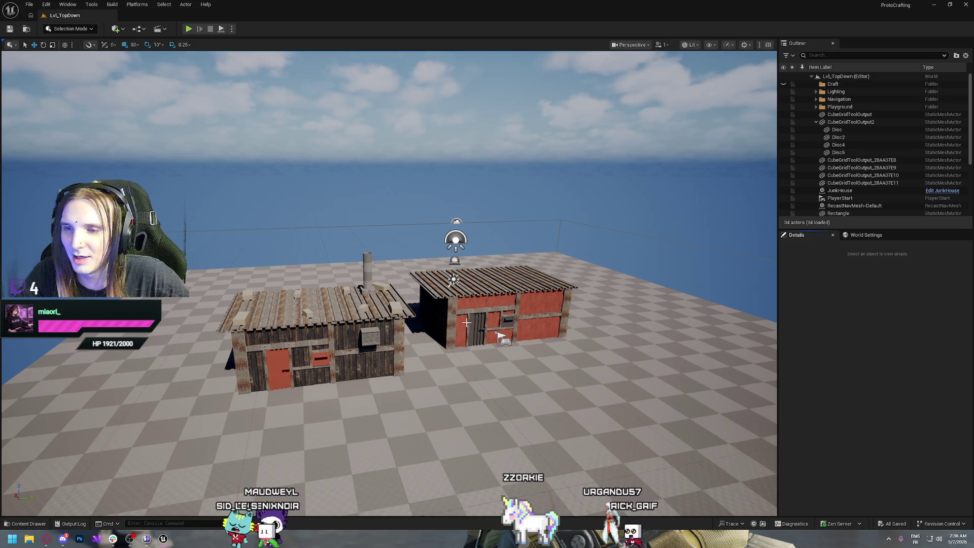
Select the JunkHouse shack in the LvL_TopDown level.
scroll(475, 342, up, 10)
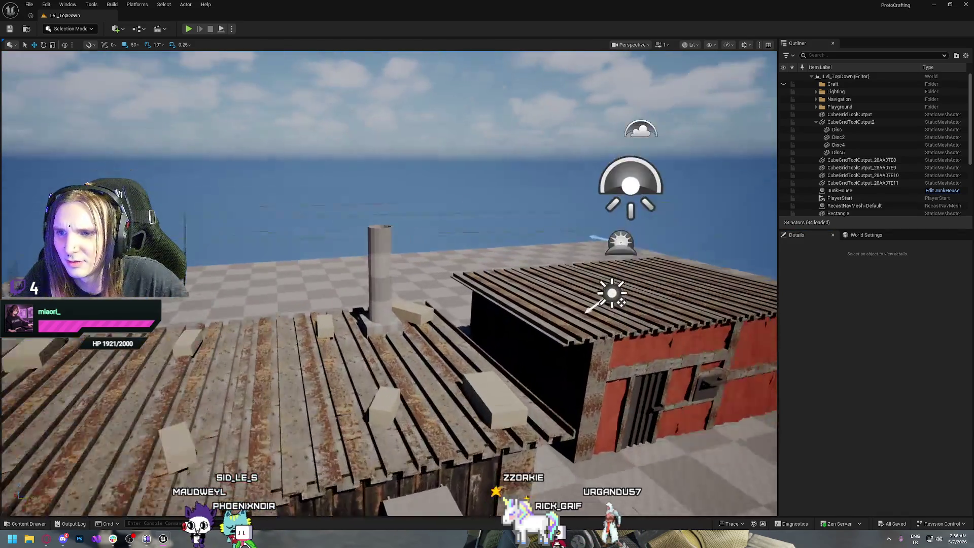
scroll(359, 244, up, 4)
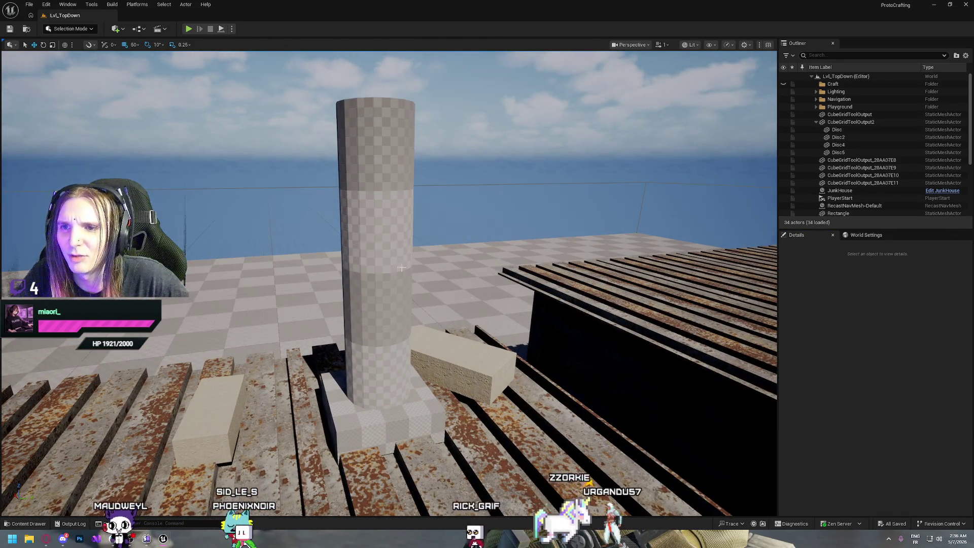
scroll(401, 267, down, 6)
scroll(401, 267, up, 6)
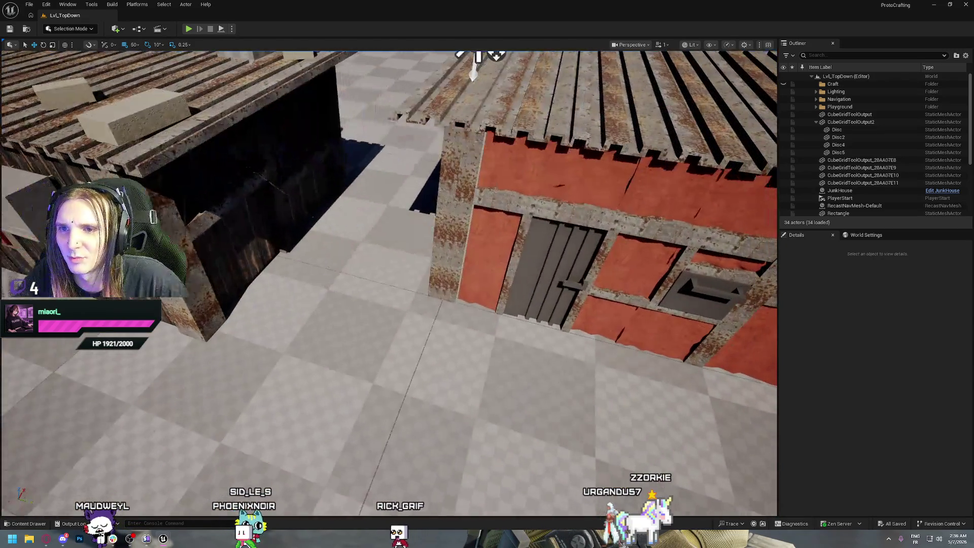
scroll(389, 284, down, 5)
scroll(388, 284, up, 4)
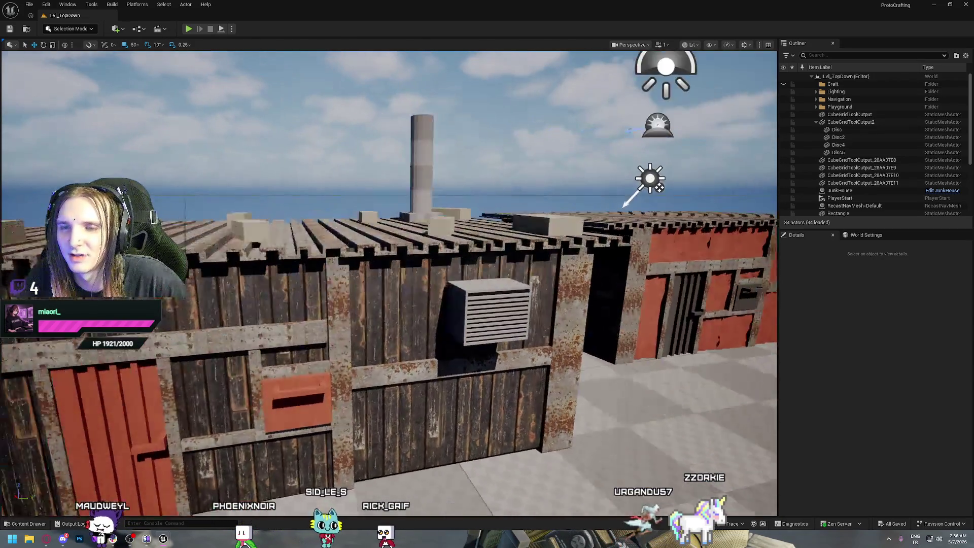
scroll(388, 284, down, 4)
scroll(389, 284, up, 5)
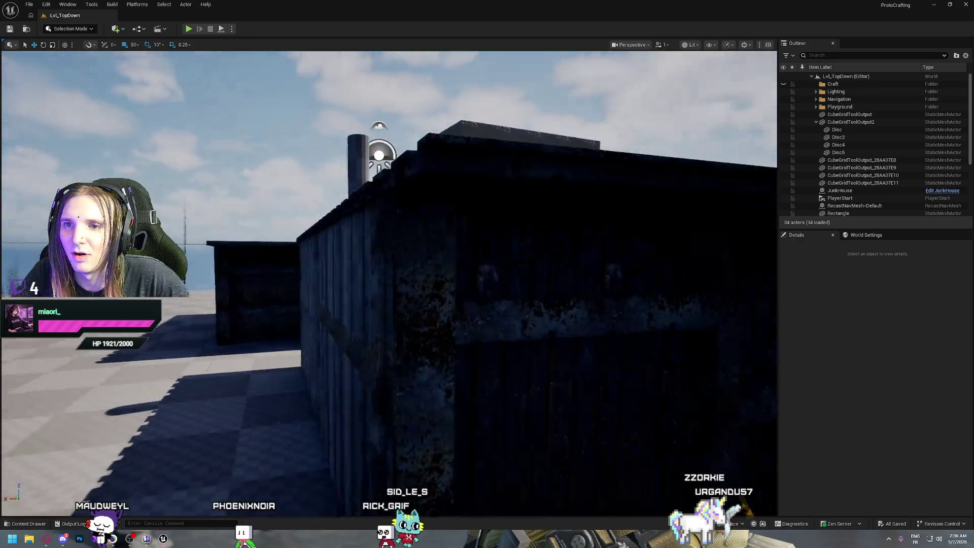
scroll(388, 284, down, 4)
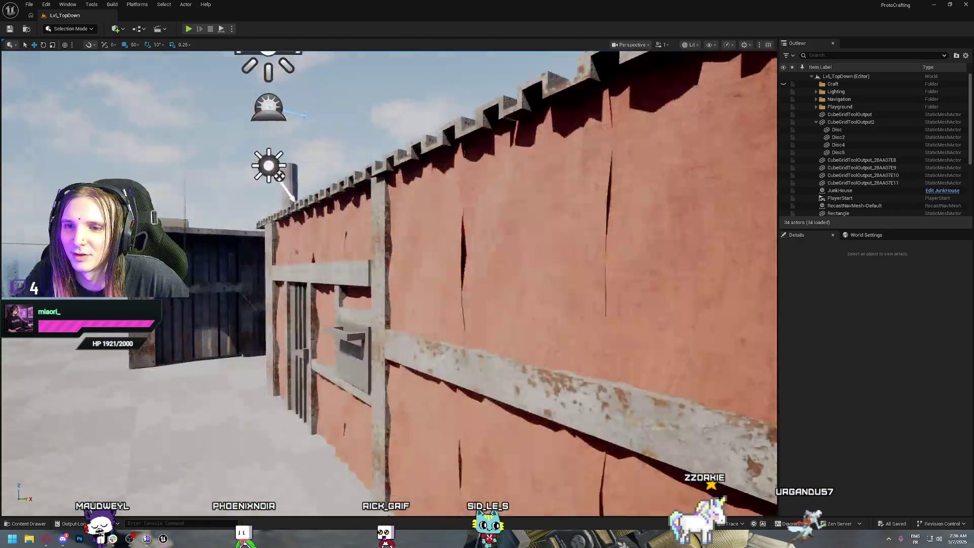
scroll(389, 284, down, 3)
scroll(314, 287, down, 10)
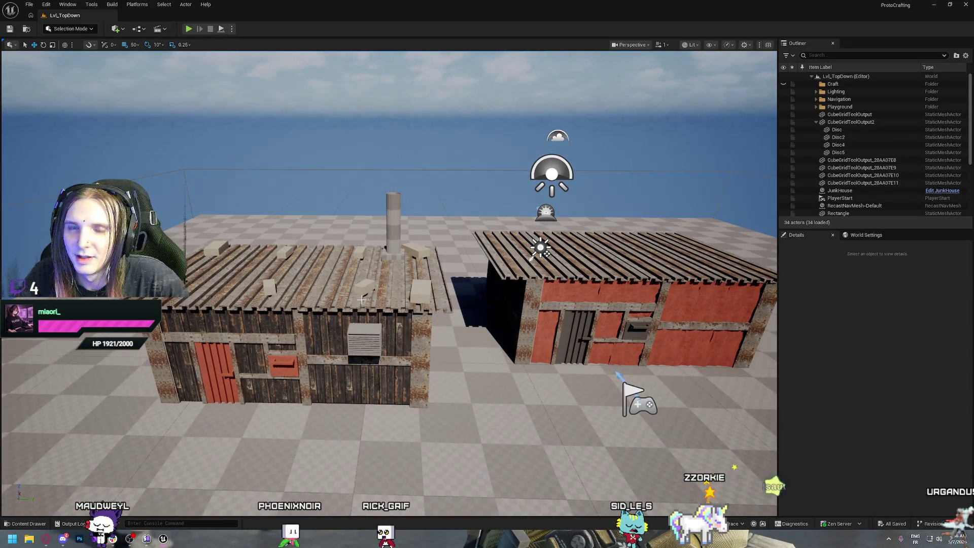
click(314, 291)
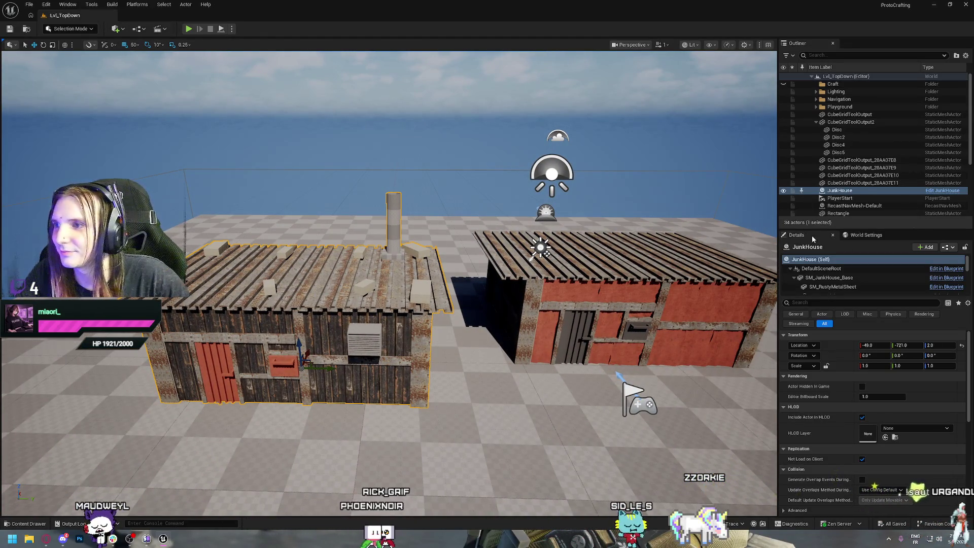
Locate the JunkHouse blueprint in the PourCamille folder and bring up its Asset Actions.
right_click(841, 191)
click(879, 214)
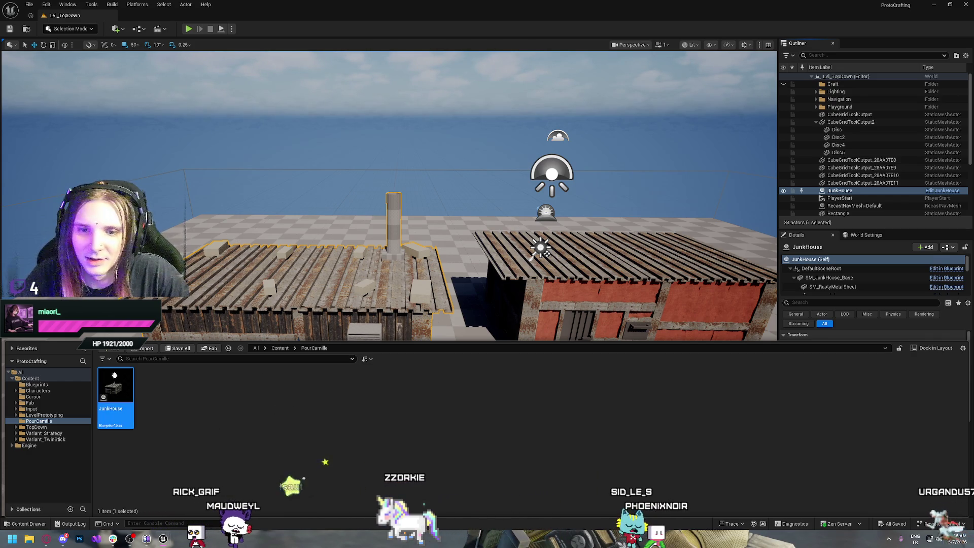
right_click(116, 396)
mouse_move(170, 237)
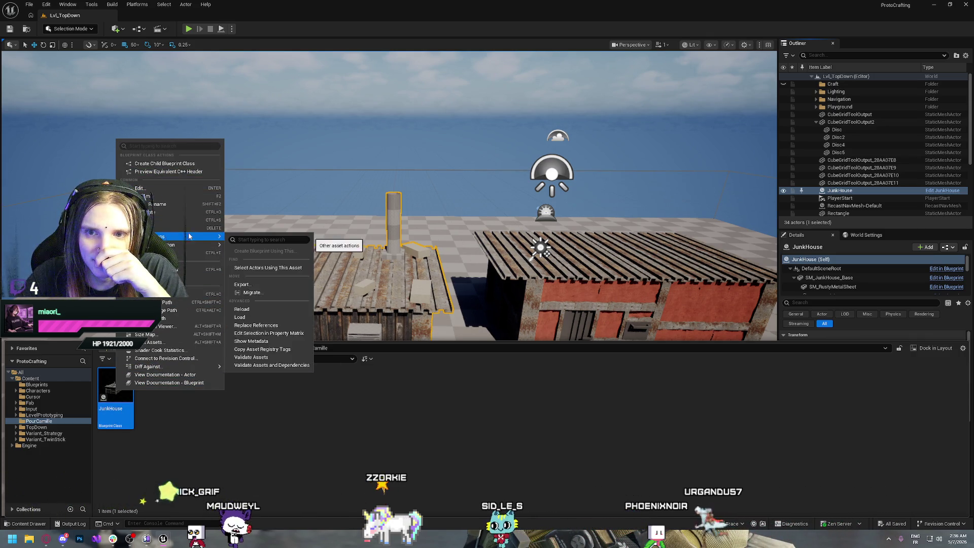
Start migrating JunkHouse and accept the list of assets to migrate.
click(252, 292)
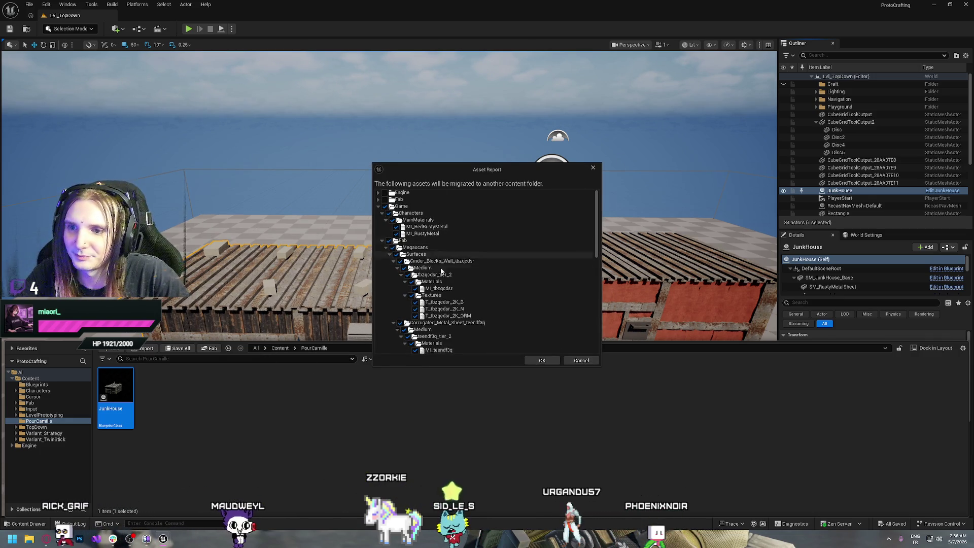
scroll(429, 215, down, 1)
scroll(429, 215, down, 10)
scroll(425, 318, up, 8)
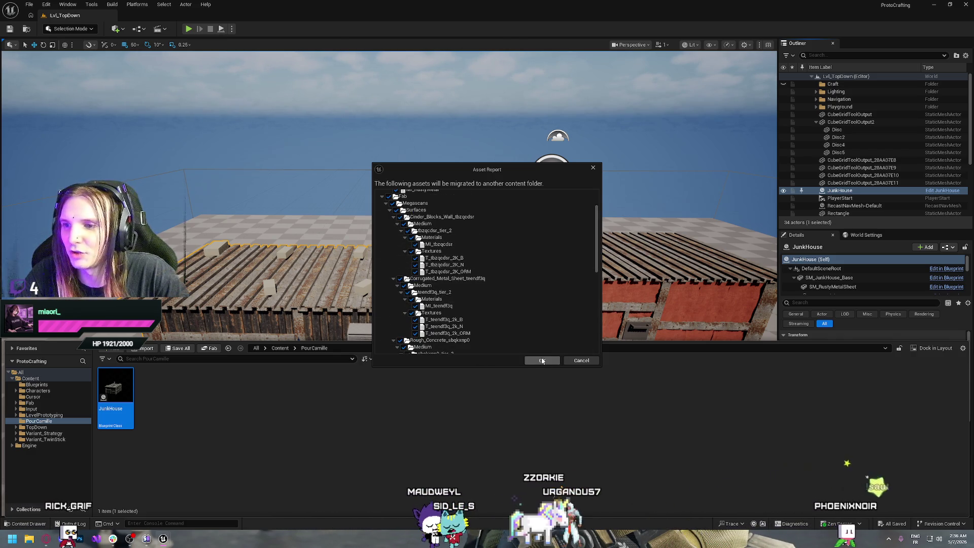
click(542, 360)
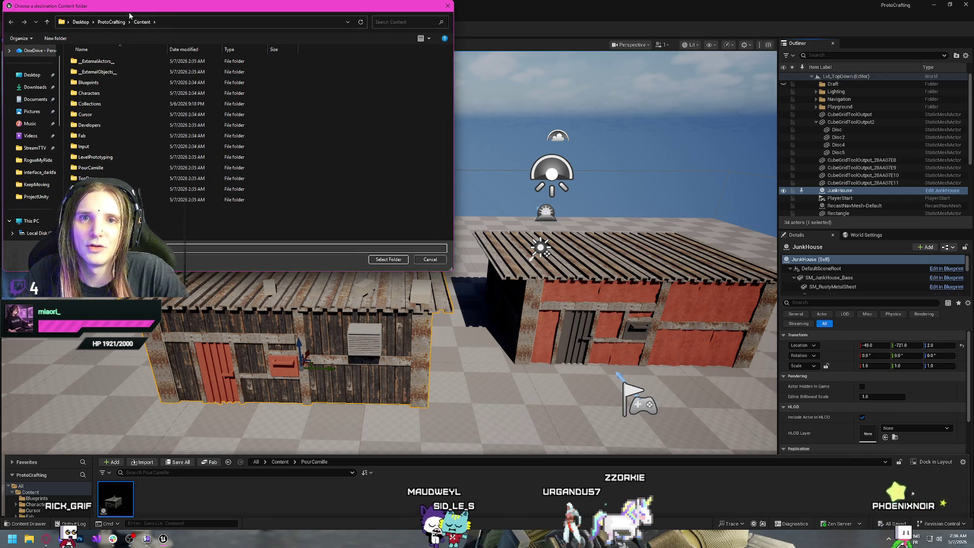
Choose Documents > Unreal Projects > RogueMyRide > Content as the migration destination.
click(107, 22)
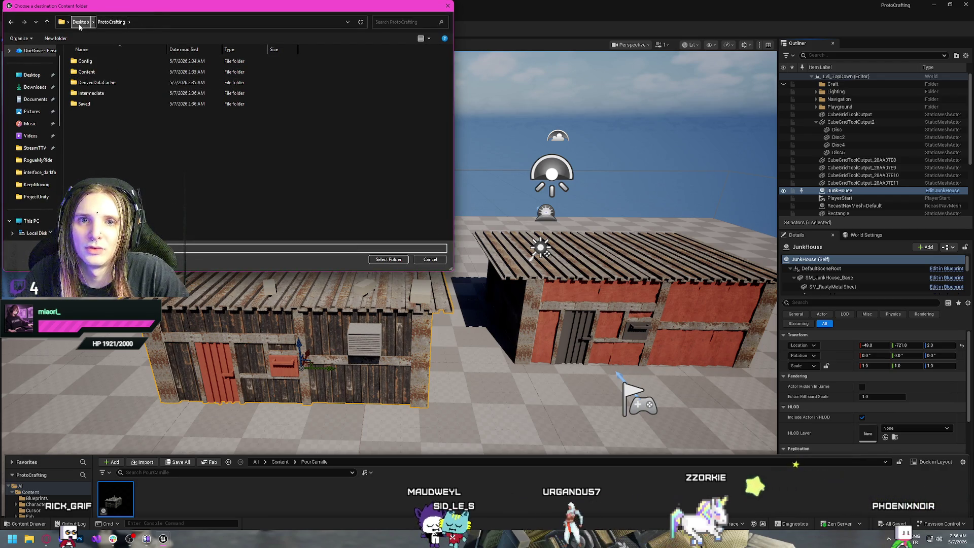
scroll(38, 101, up, 1)
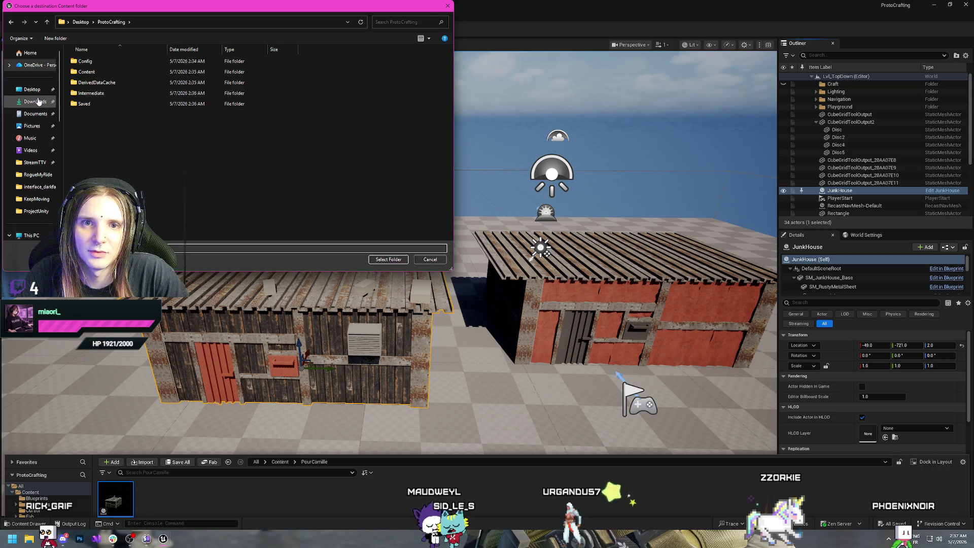
click(37, 114)
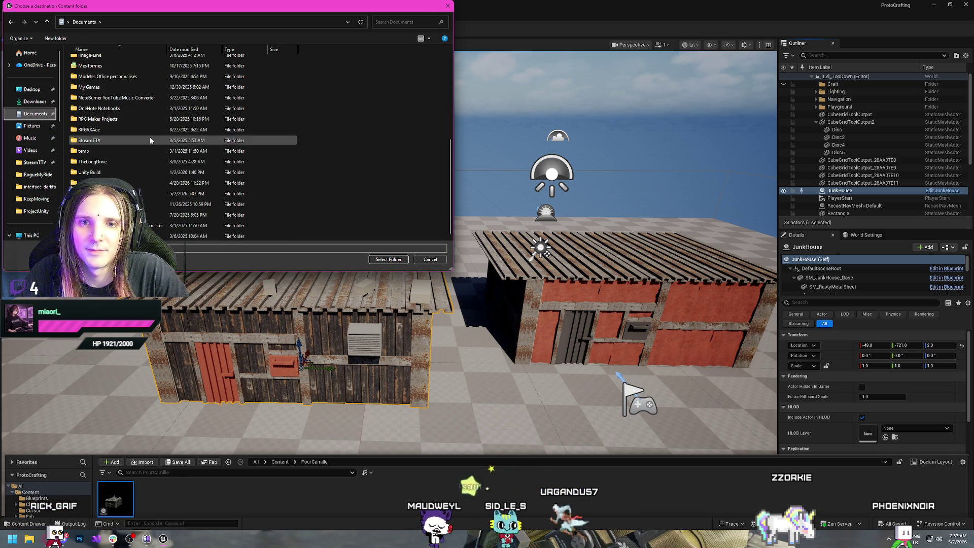
double_click(102, 199)
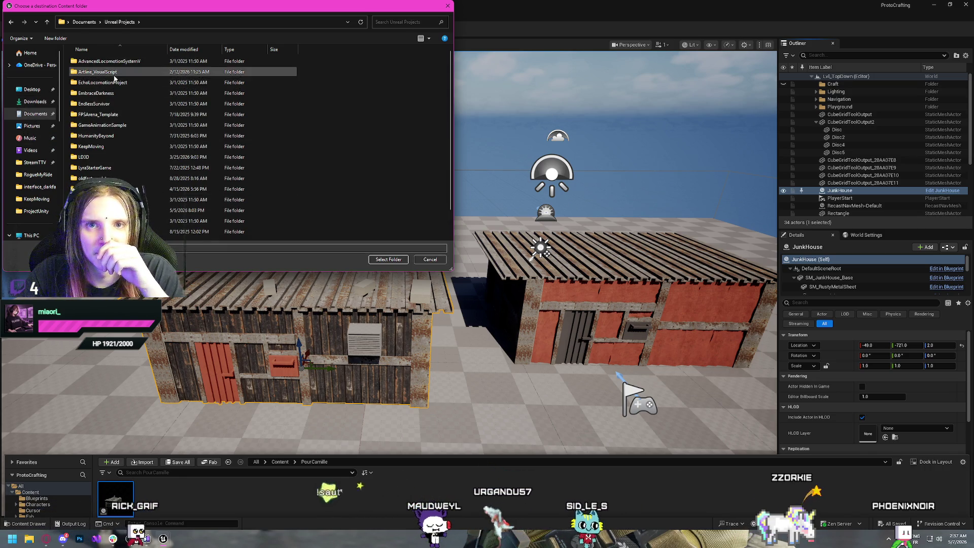
scroll(101, 196, down, 1)
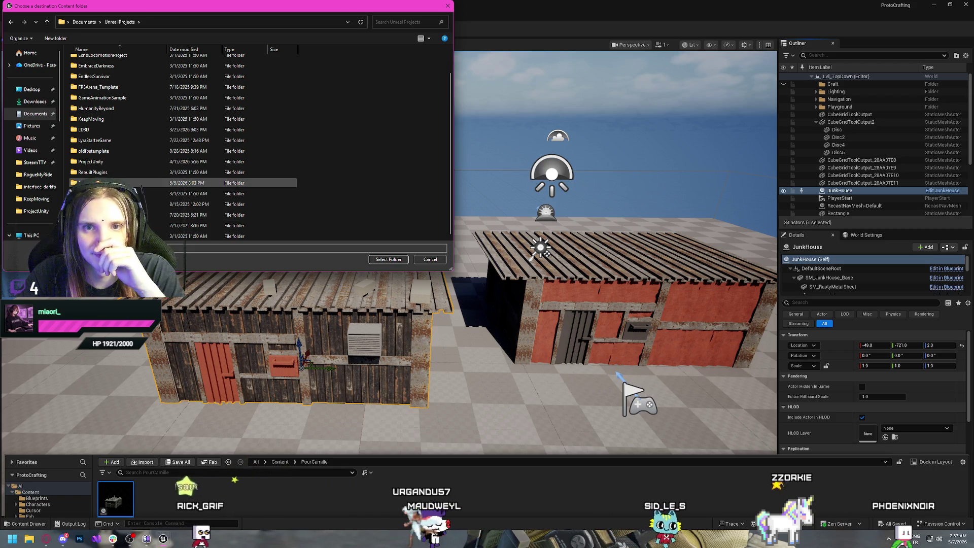
double_click(102, 182)
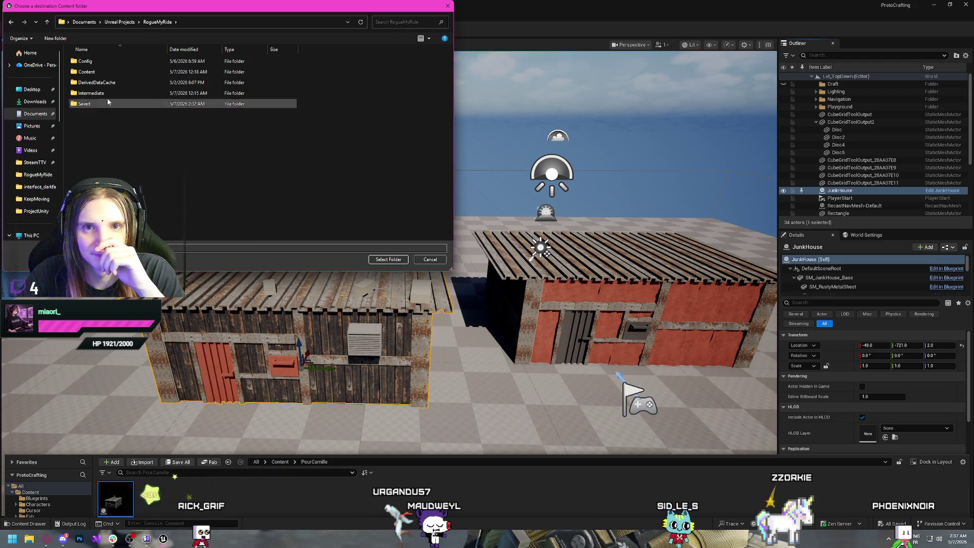
double_click(96, 71)
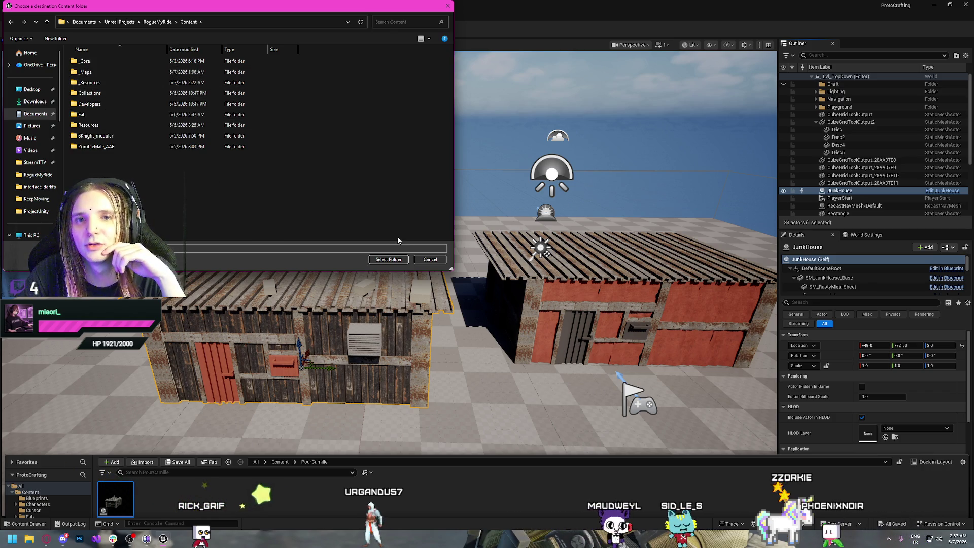
click(390, 260)
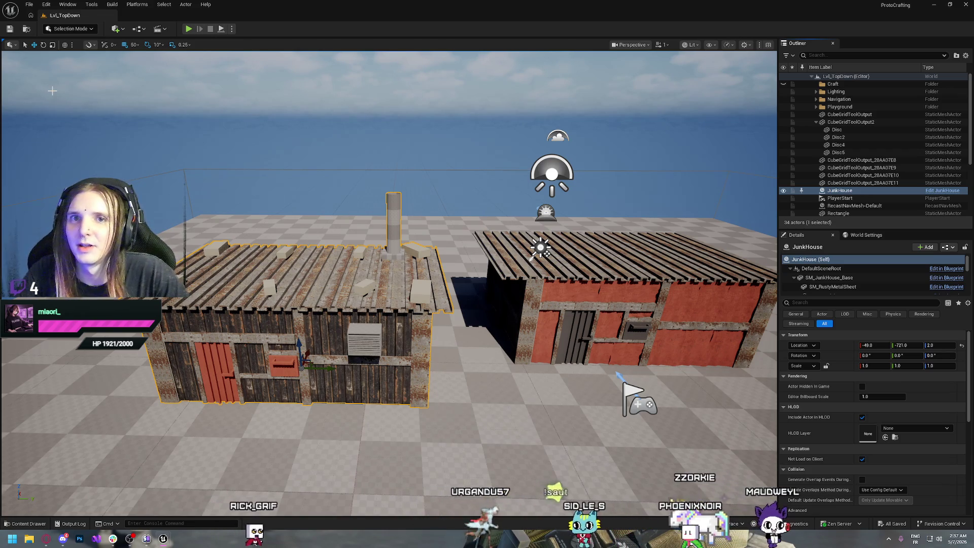
Switch from the ProtoCrafting editor to the RogueMyRide editor window.
click(934, 7)
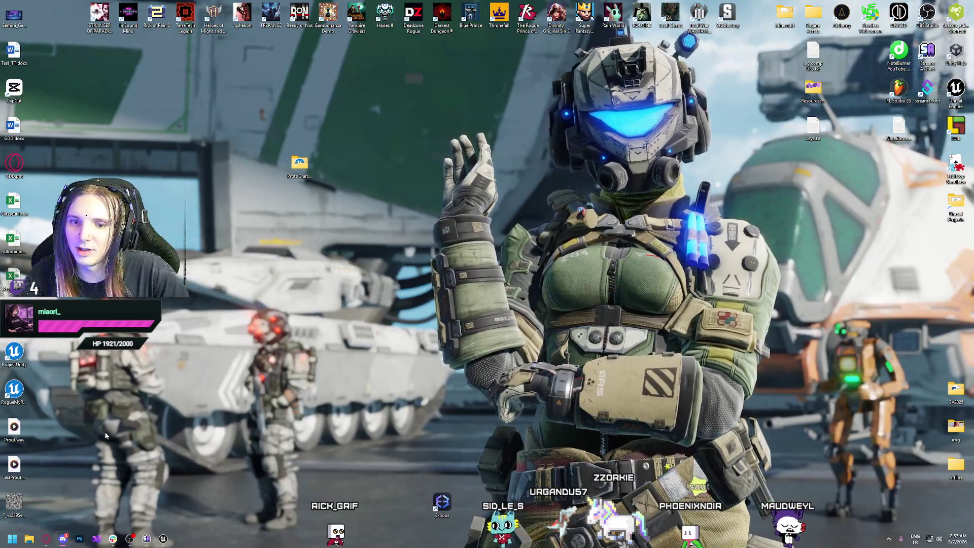
mouse_move(161, 544)
click(135, 508)
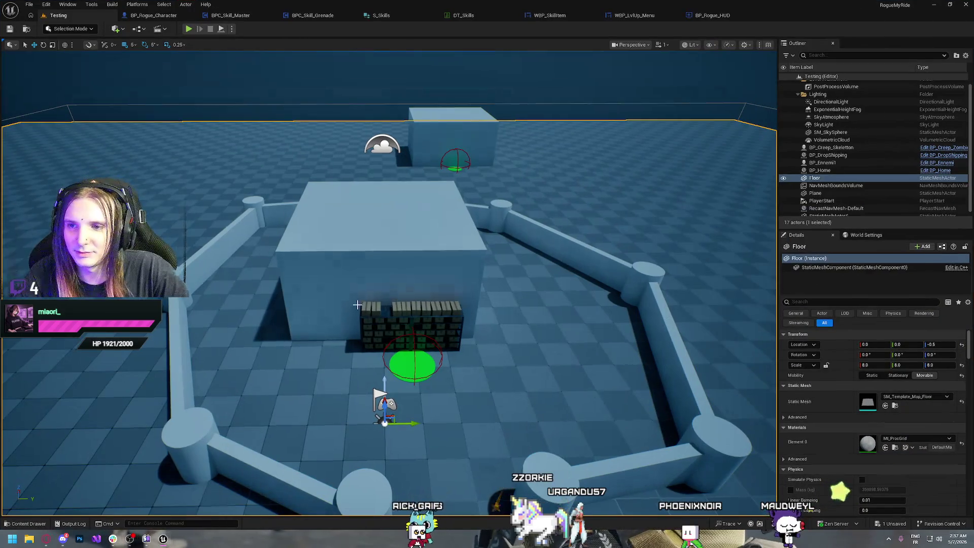
Drag the JunkHouse blueprint from the PourCamille folder into the Testing level.
key(ctrl+space)
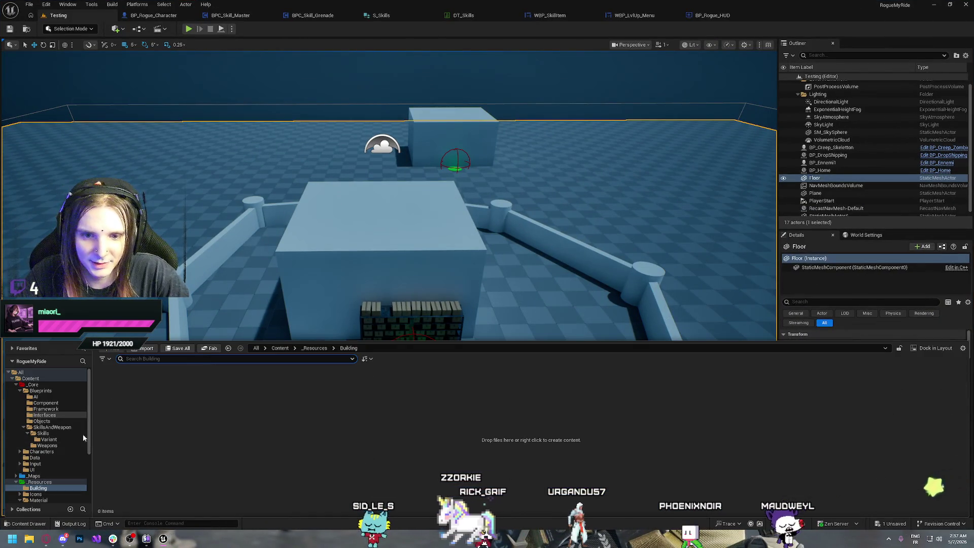
click(16, 385)
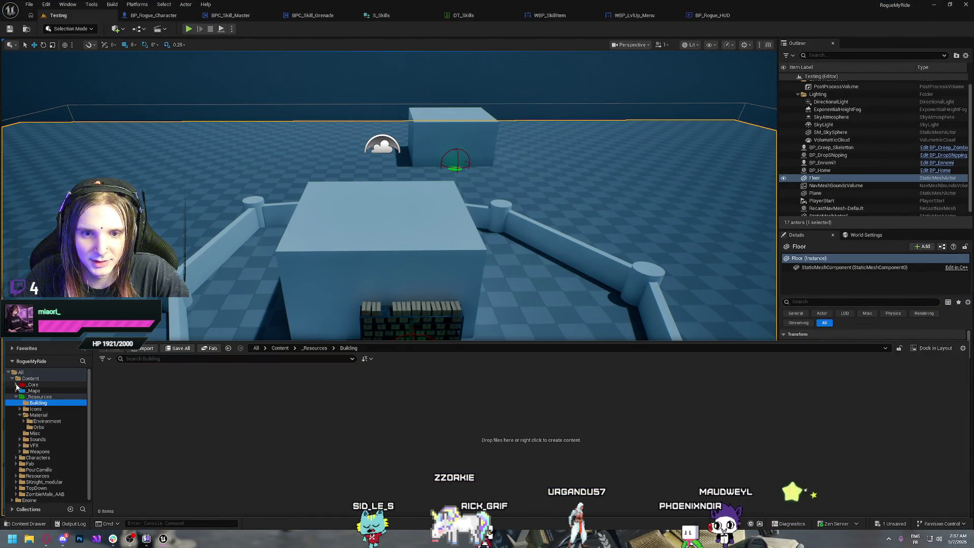
click(16, 397)
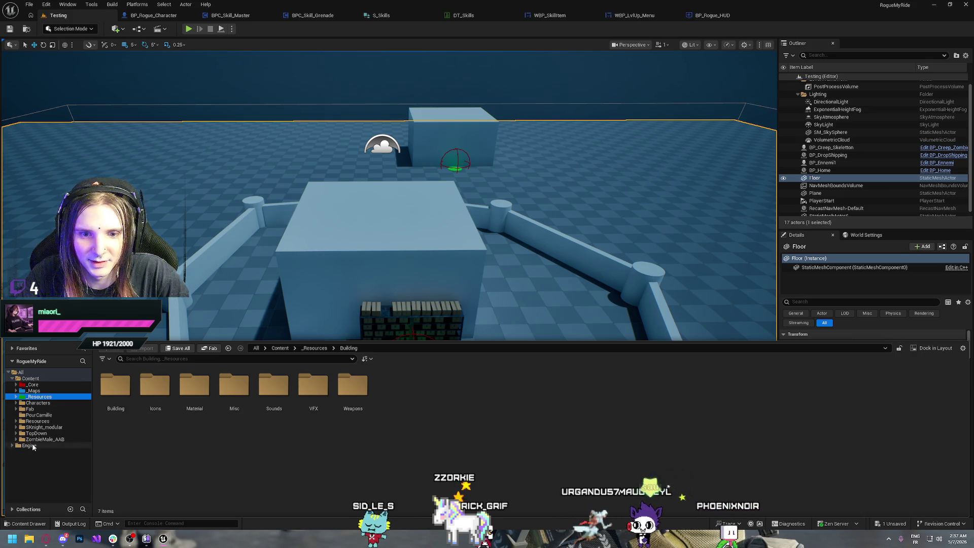
click(34, 415)
mouse_move(116, 393)
mouse_down()
mouse_move(145, 205)
mouse_move(406, 244)
mouse_move(367, 220)
mouse_move(543, 274)
mouse_move(53, 213)
mouse_up()
Move the JunkHouse to about 580, -1325, -5, just outside the arena's left wall.
drag(286, 300, 286, 300)
key(f)
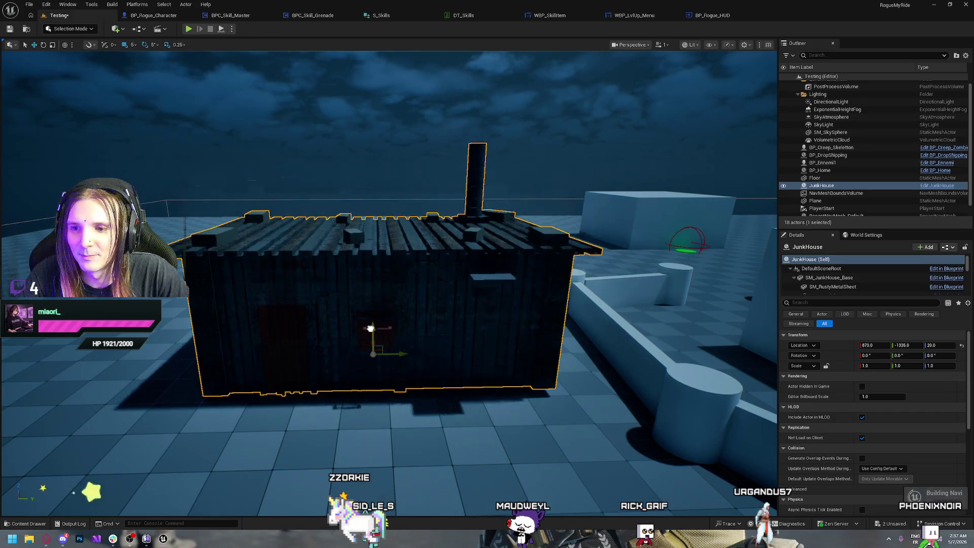
drag(409, 380, 405, 402)
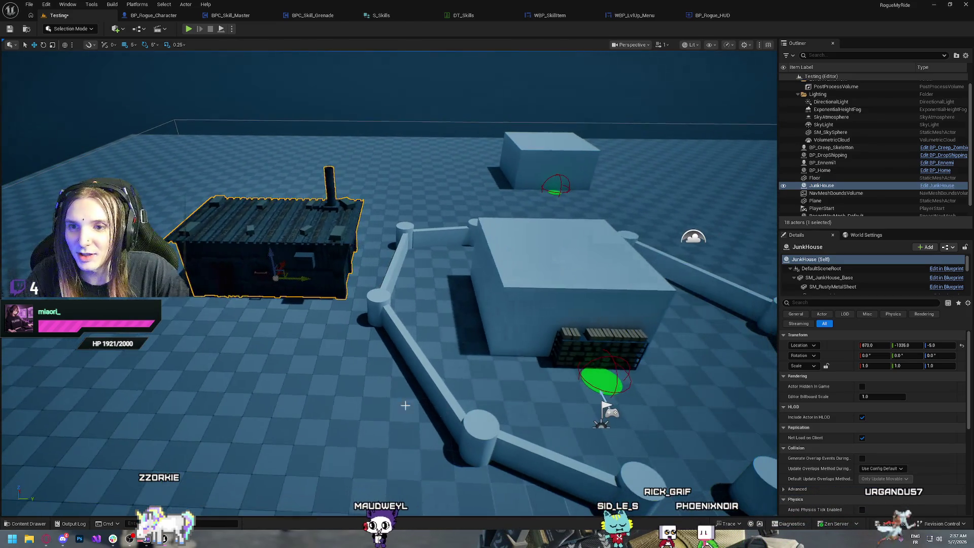
mouse_move(286, 273)
mouse_down()
mouse_move(433, 289)
mouse_move(404, 310)
mouse_move(546, 311)
mouse_move(264, 310)
mouse_move(315, 336)
mouse_up()
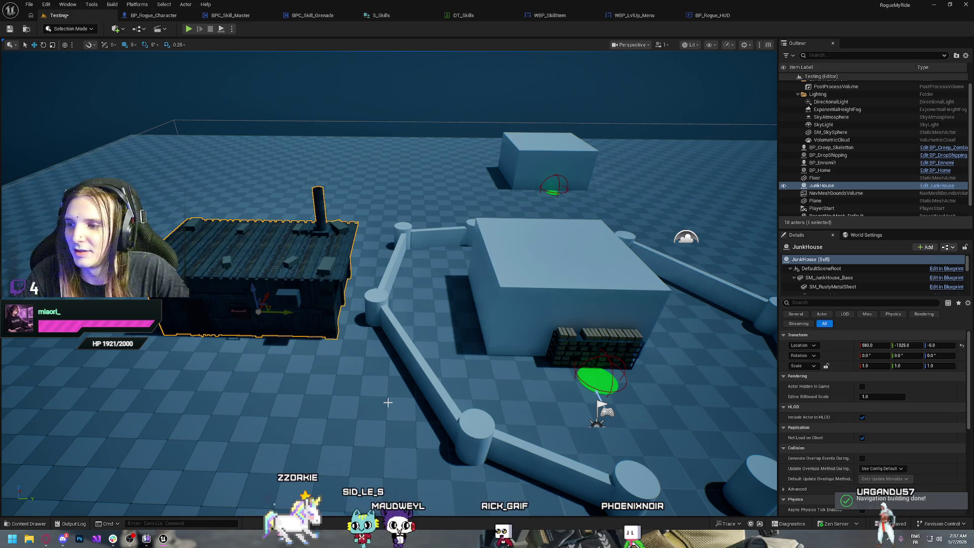
key(ctrl+b)
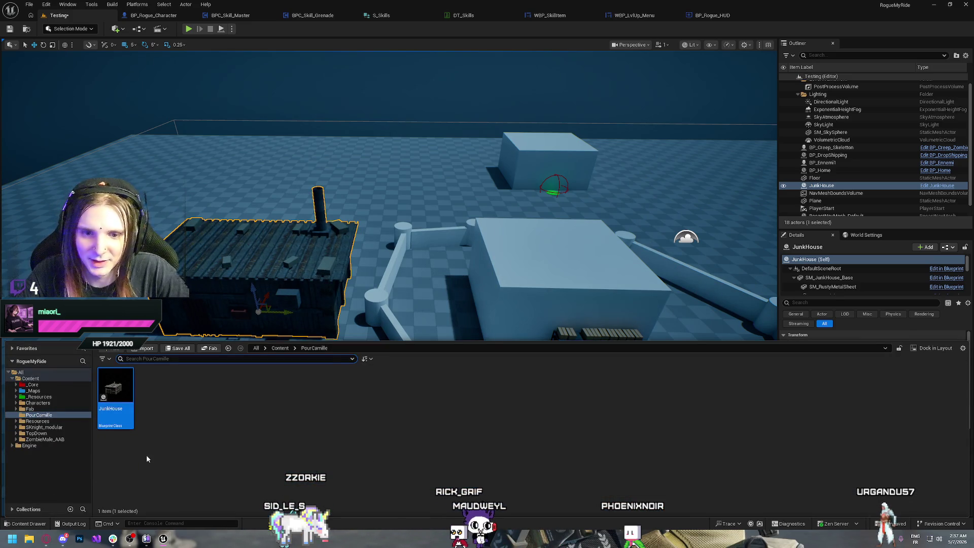
Browse the Fab > Megascans > Surfaces folder, then collapse Fab.
click(87, 415)
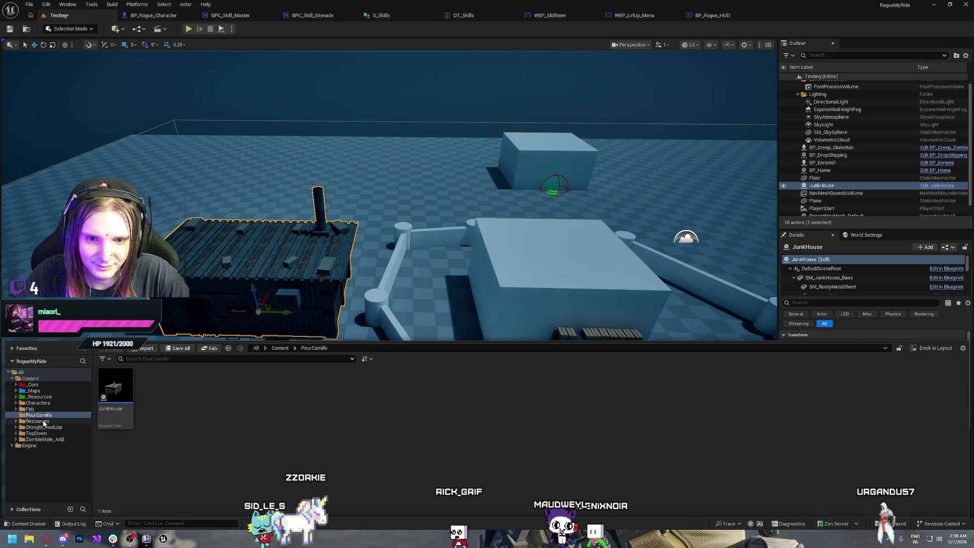
click(28, 410)
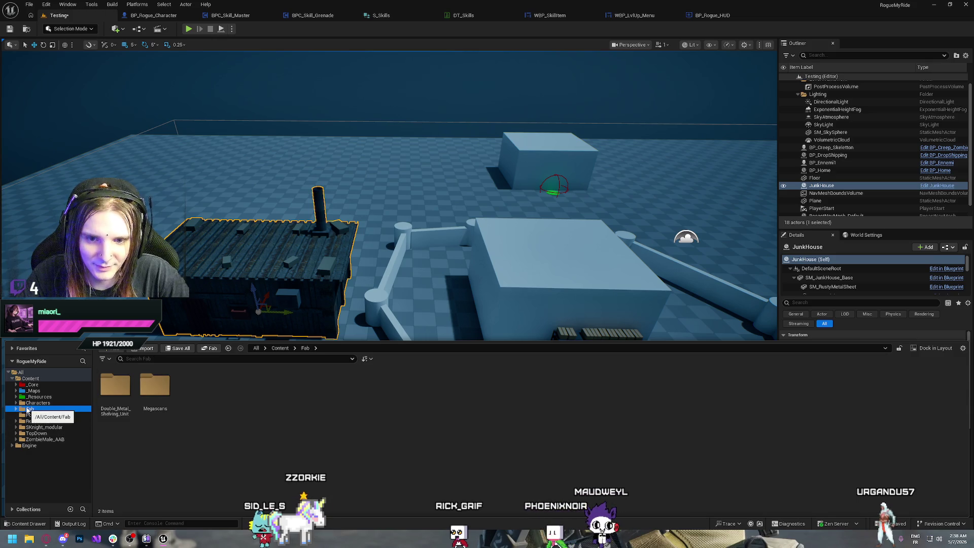
double_click(160, 395)
double_click(115, 388)
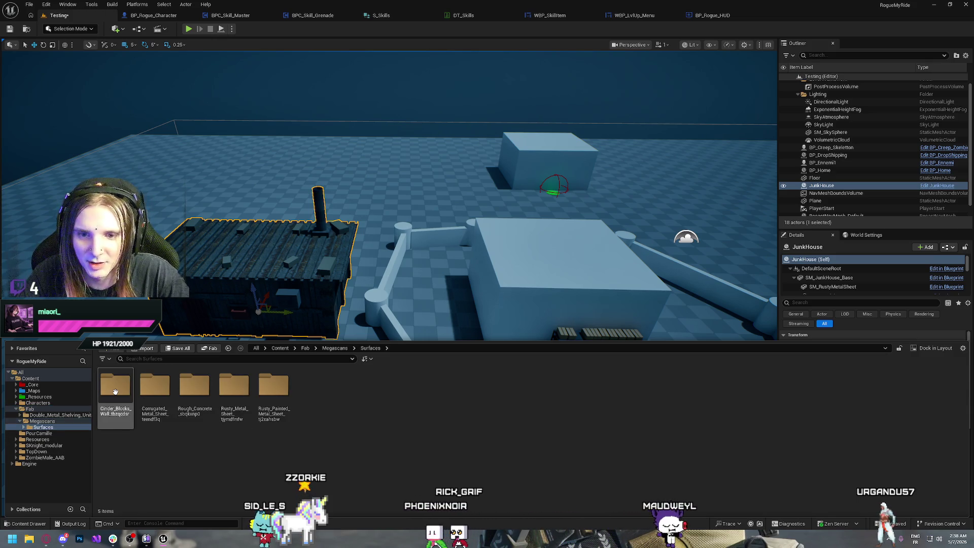
key(alt+Left)
key(alt+Left)
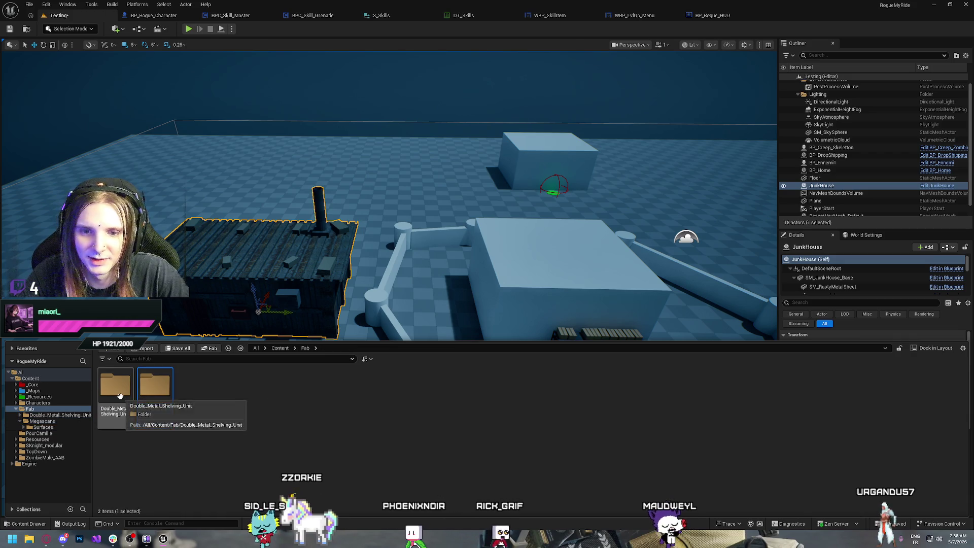
click(16, 409)
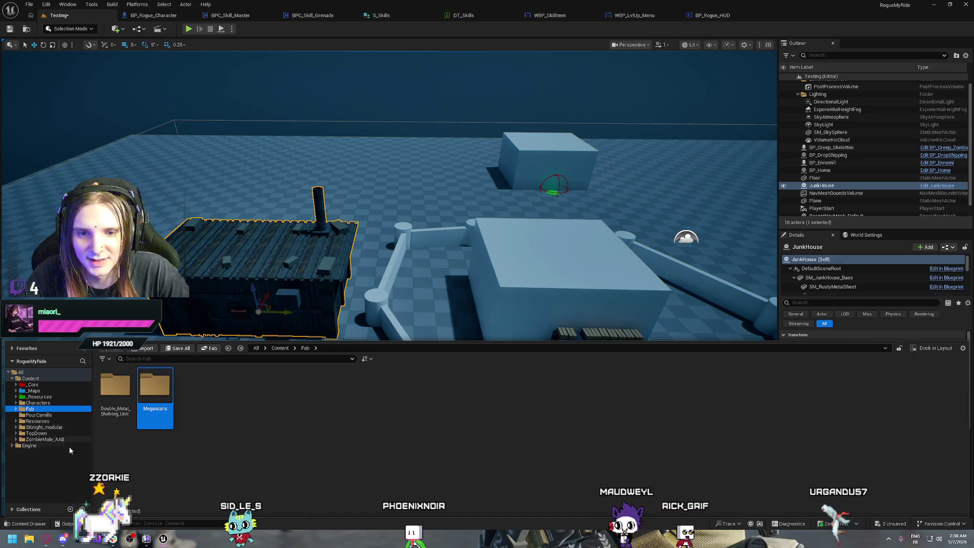
Look through the _Core, _Maps and _Resources folders in the Content Drawer.
click(37, 385)
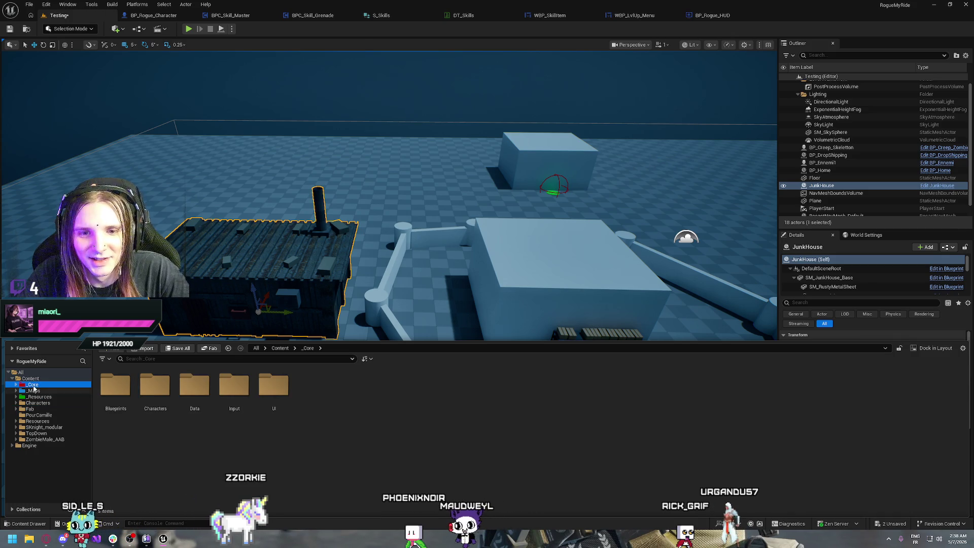
key(Down)
key(Up)
key(Down)
click(40, 397)
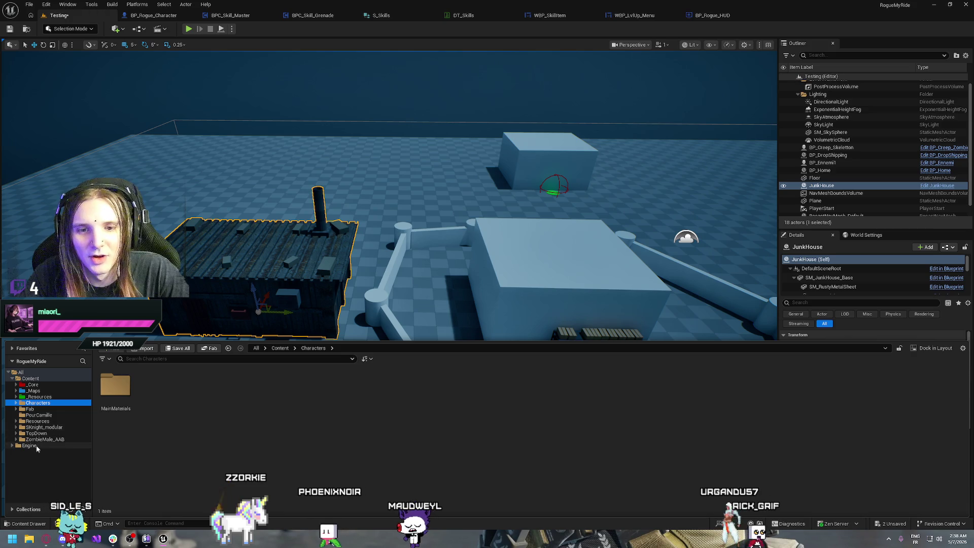
shift+click(28, 445)
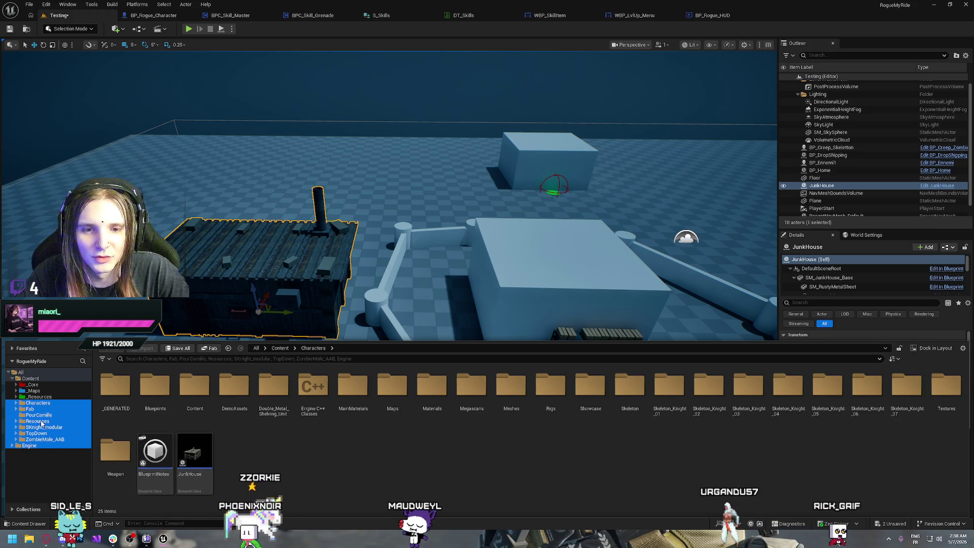
key(Up)
key(Up)
key(Up)
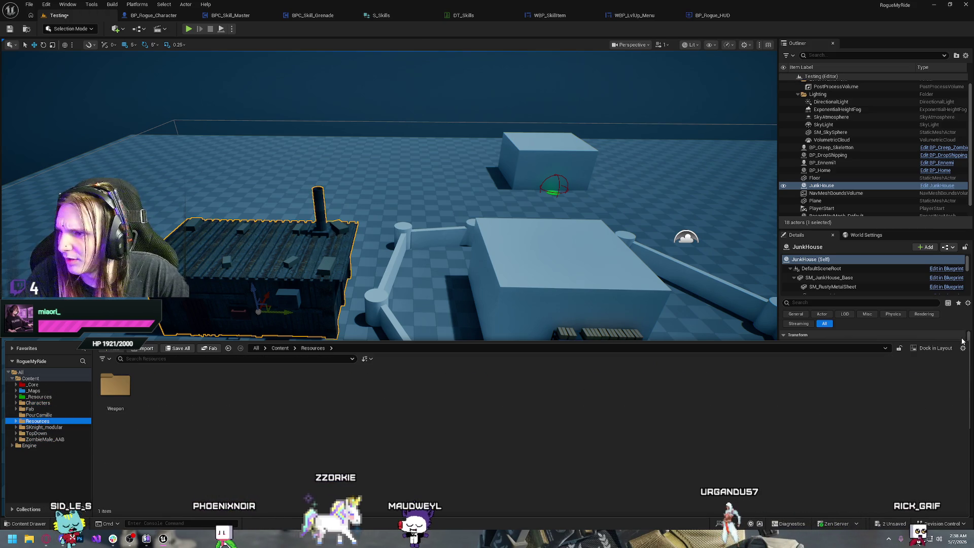
Hide engine content from the Content Browser folder tree.
click(963, 348)
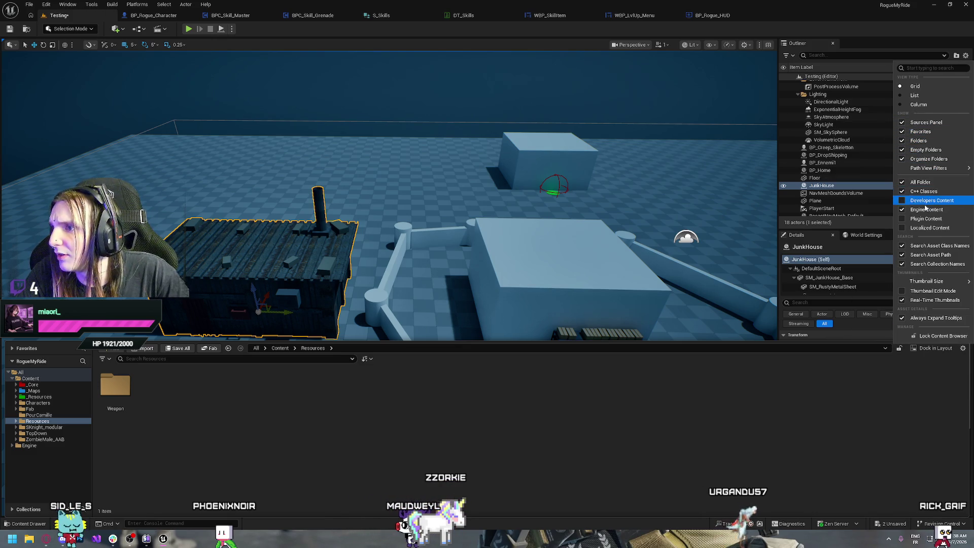
click(901, 212)
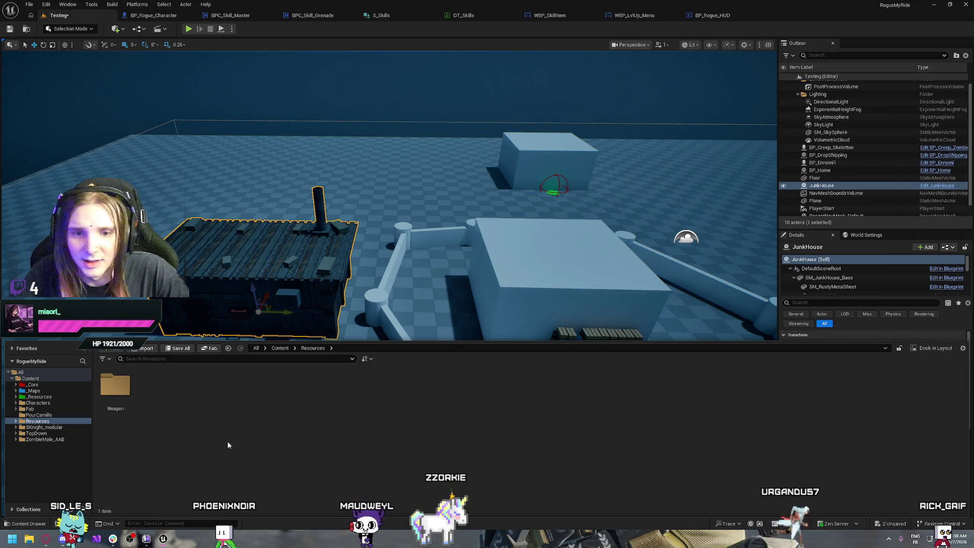
shift+click(39, 403)
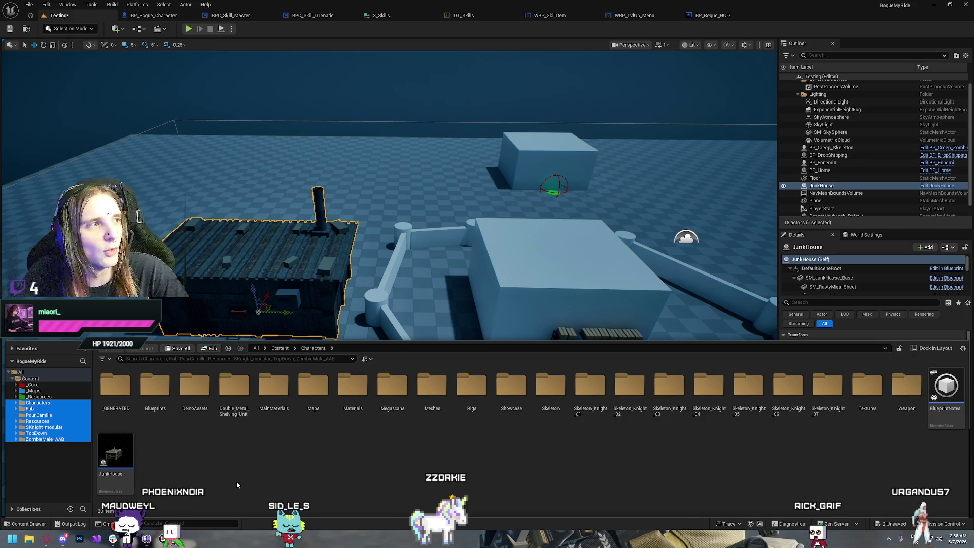
click(237, 481)
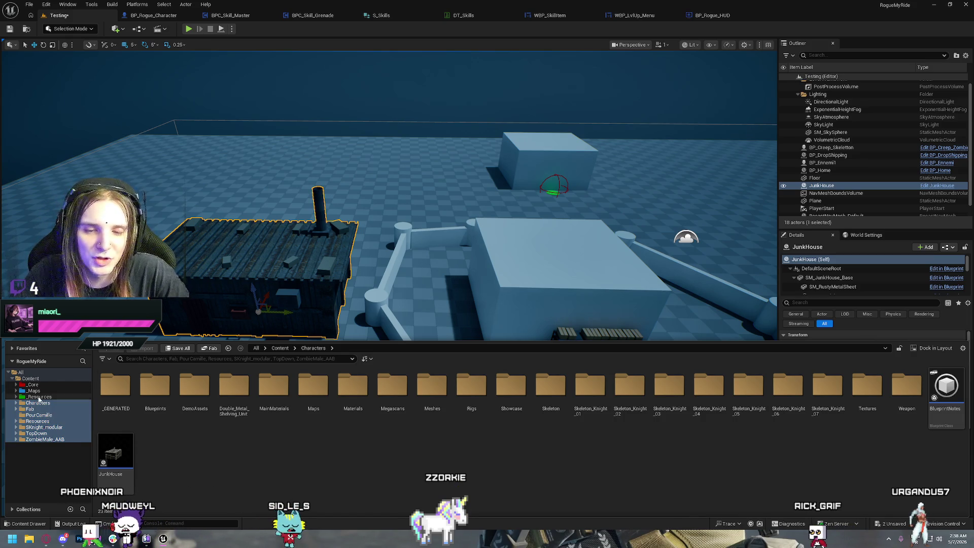
Inspect ML_RustyMetal and ML_RedRustyMetal in Characters > MainMaterials.
click(39, 396)
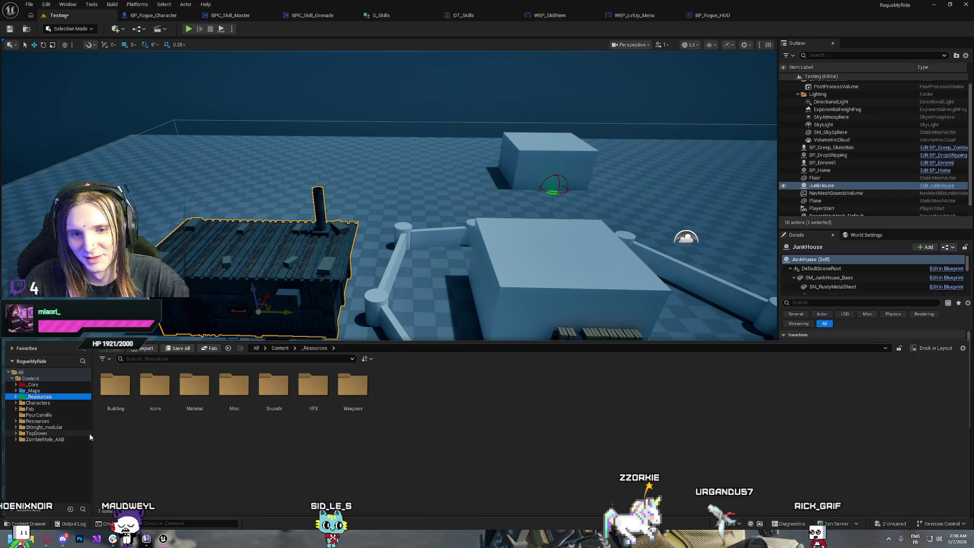
click(37, 403)
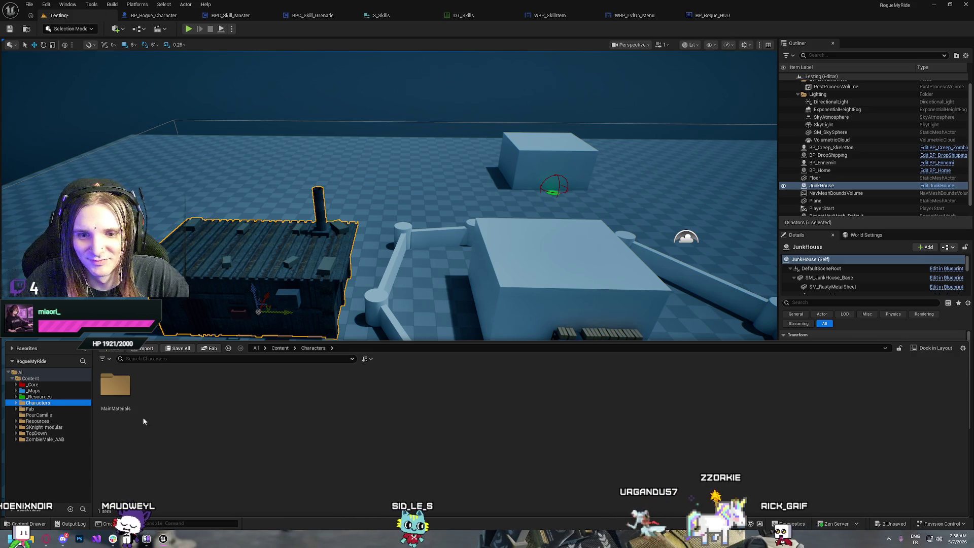
double_click(116, 388)
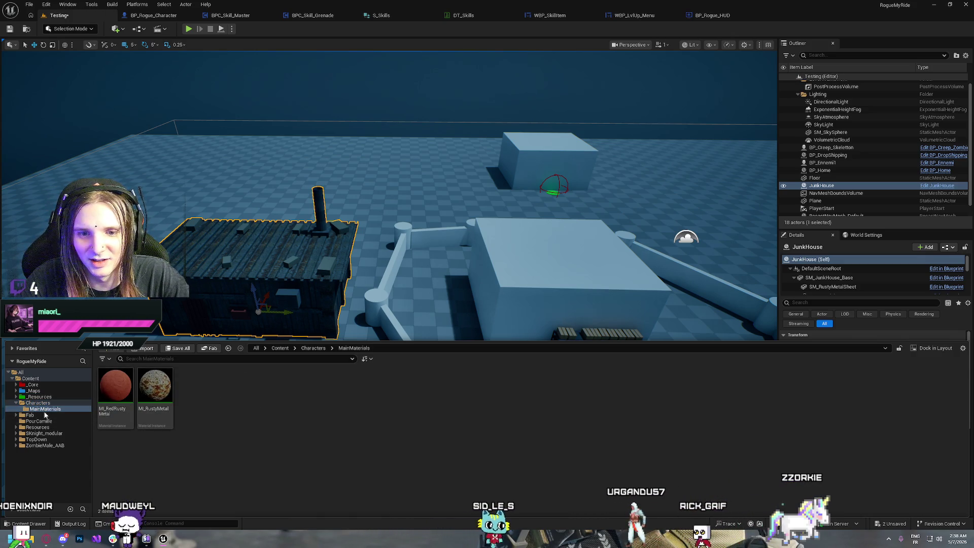
click(38, 403)
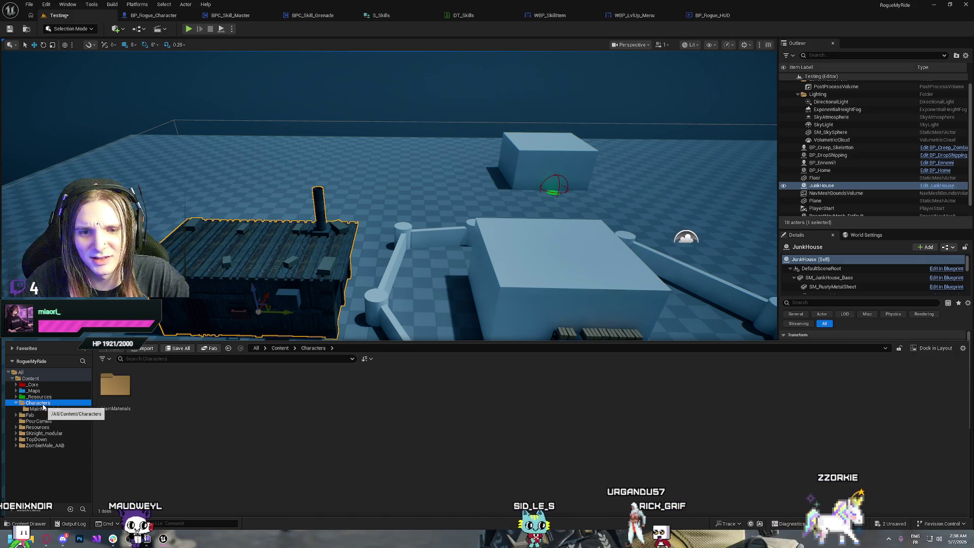
double_click(112, 393)
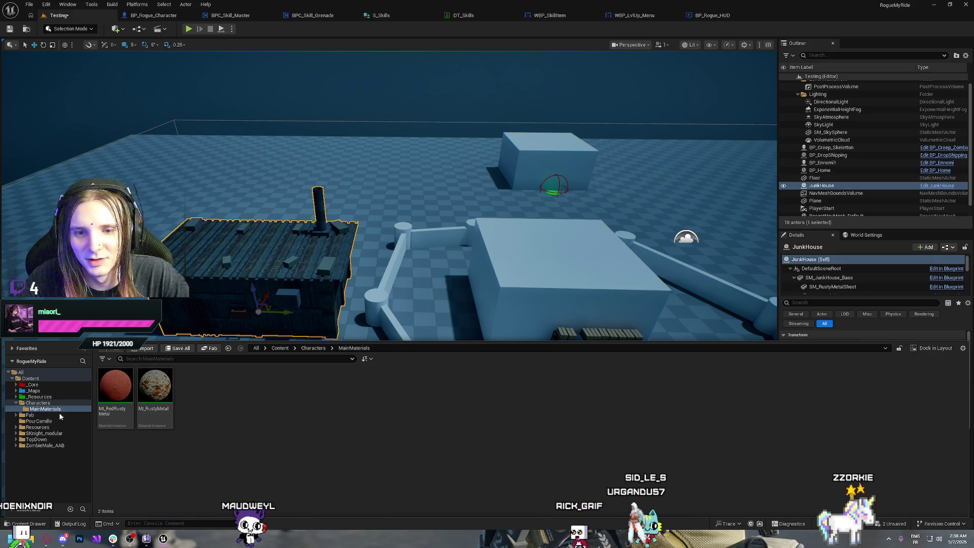
click(161, 395)
click(215, 430)
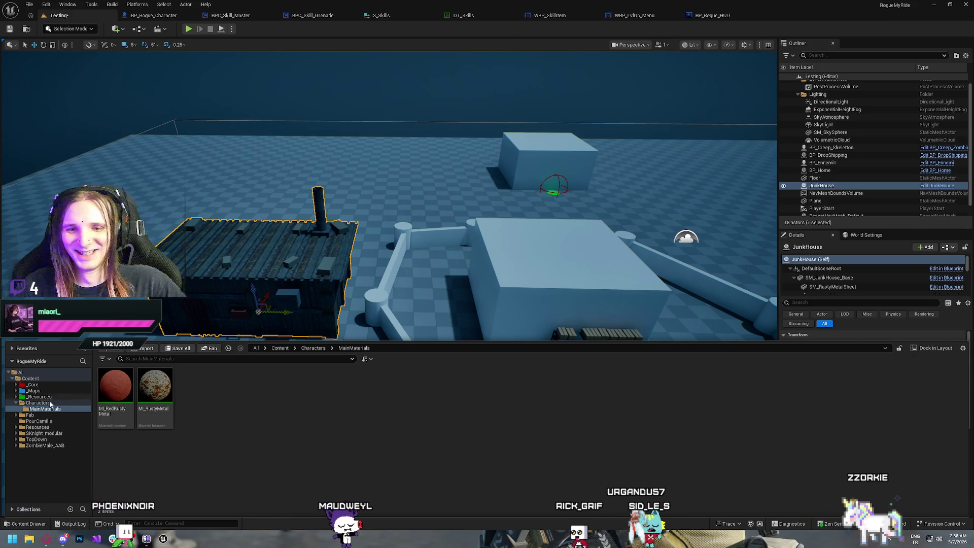
Return to the Characters folder and close the Content Drawer.
click(16, 403)
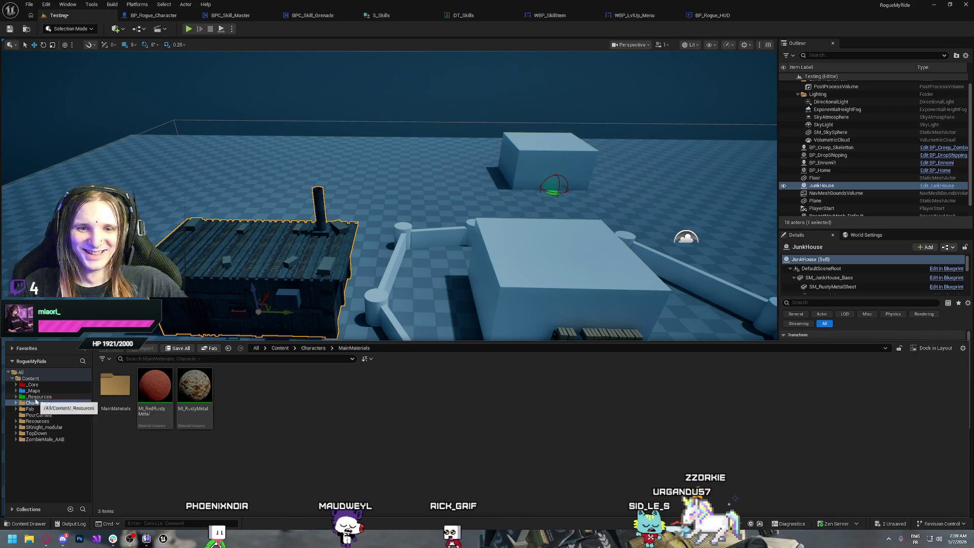
click(34, 403)
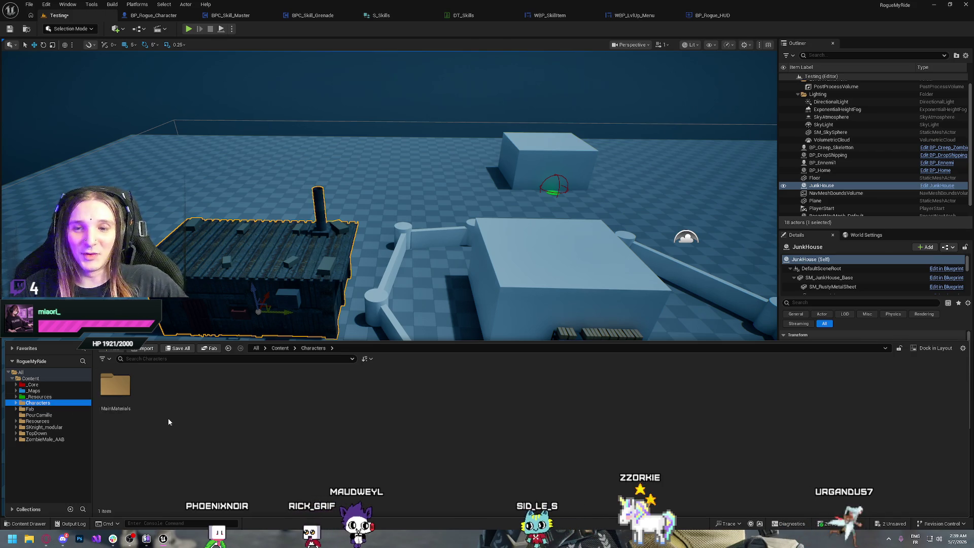
click(366, 304)
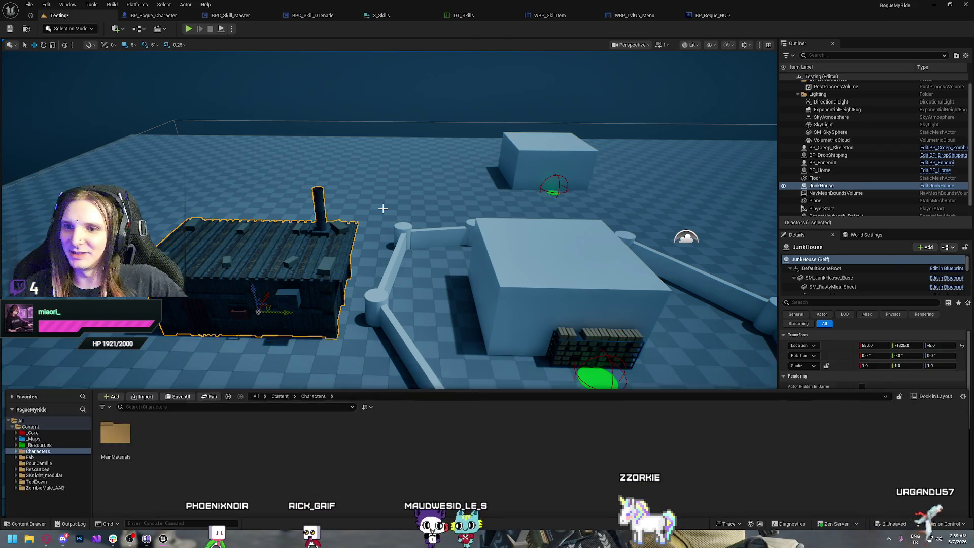
Fly the camera around the walled arena and frame the Floor from above.
scroll(390, 282, up, 6)
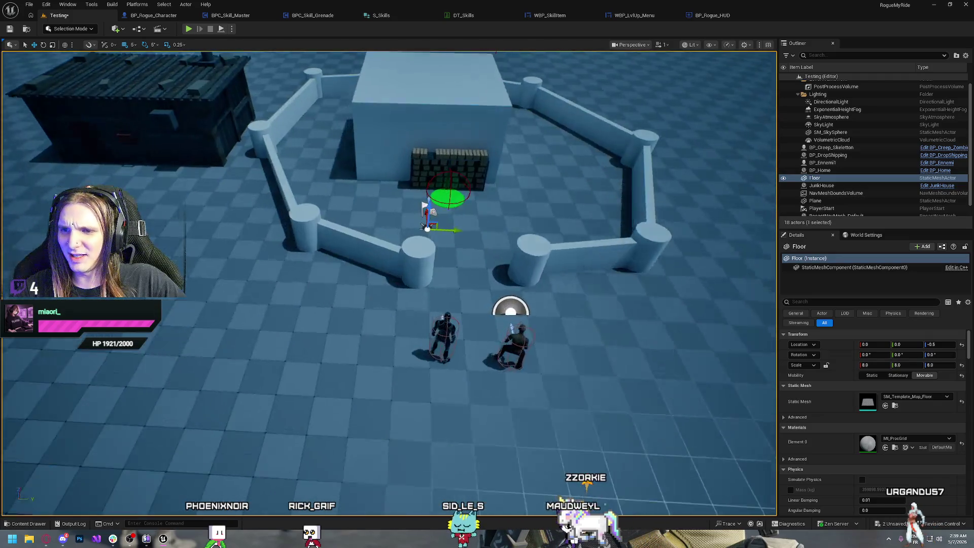
drag(473, 284, 473, 324)
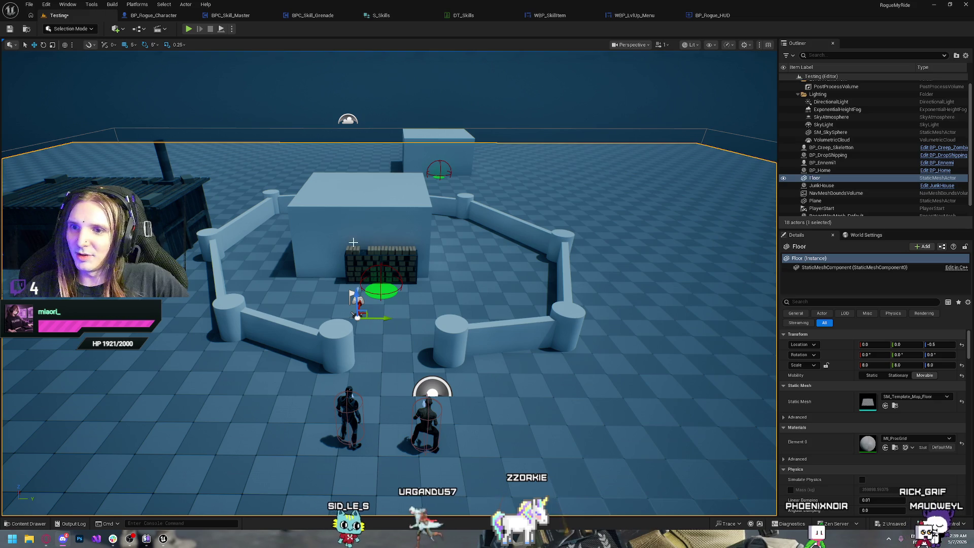
mouse_move(389, 280)
mouse_down()
mouse_move(389, 213)
mouse_move(389, 284)
mouse_up()
key(f)
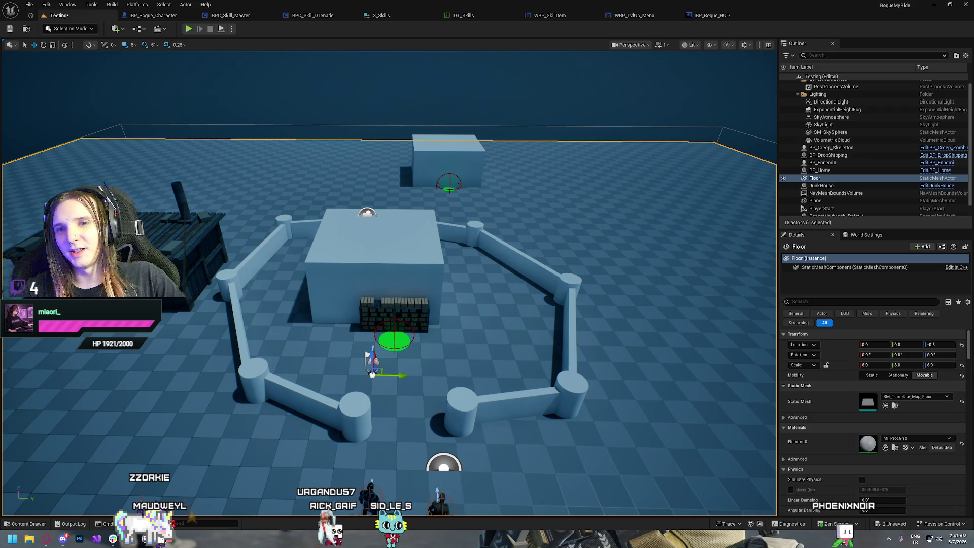
Tilt and pull back the view to an overhead overview of the walled arena floor.
mouse_move(536, 292)
mouse_down()
mouse_move(536, 233)
mouse_move(536, 244)
mouse_move(548, 238)
mouse_move(558, 213)
mouse_up()
mouse_move(467, 284)
mouse_down()
mouse_move(462, 274)
mouse_move(467, 284)
mouse_up()
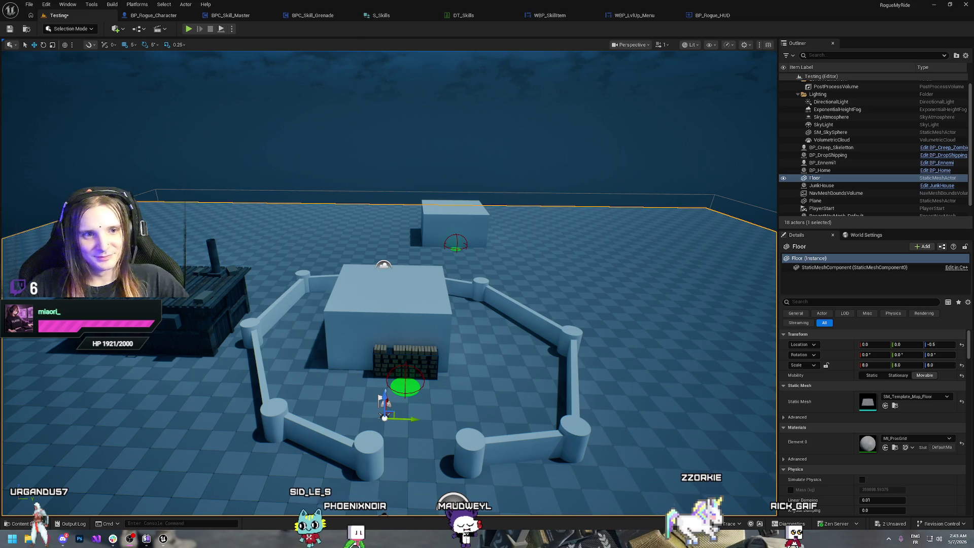
Move closer and select the JunkHouse actor, showing its location of 580, -1325, -5.
mouse_move(266, 79)
mouse_down()
mouse_move(273, 66)
mouse_move(266, 79)
mouse_up()
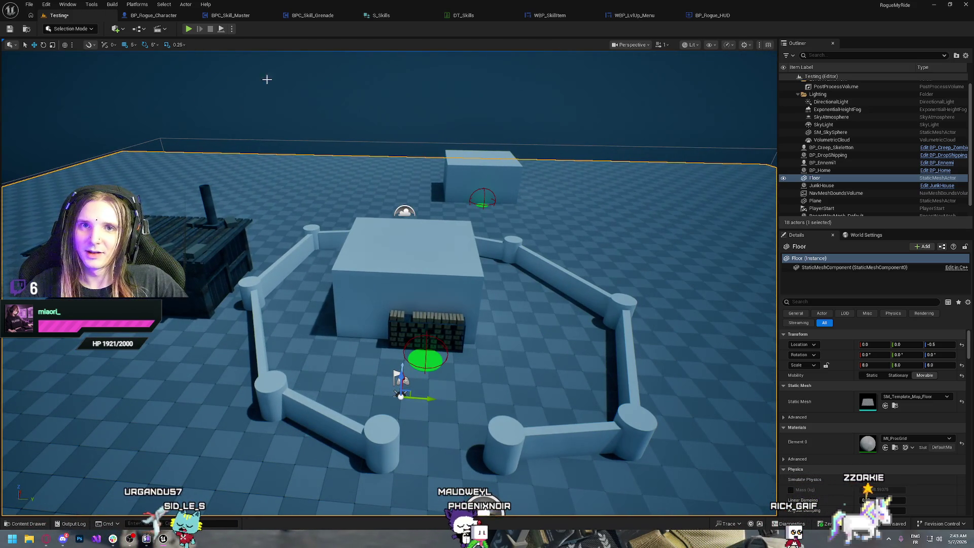
click(170, 238)
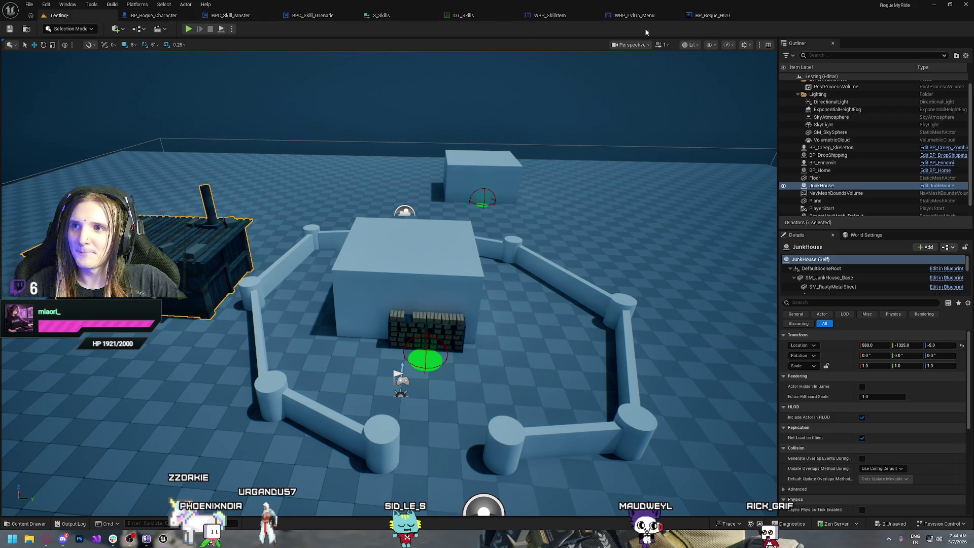
Browse to _Core/Blueprints/Objects in the Content Drawer and open BP_Home in the Blueprint editor.
key(ctrl+space)
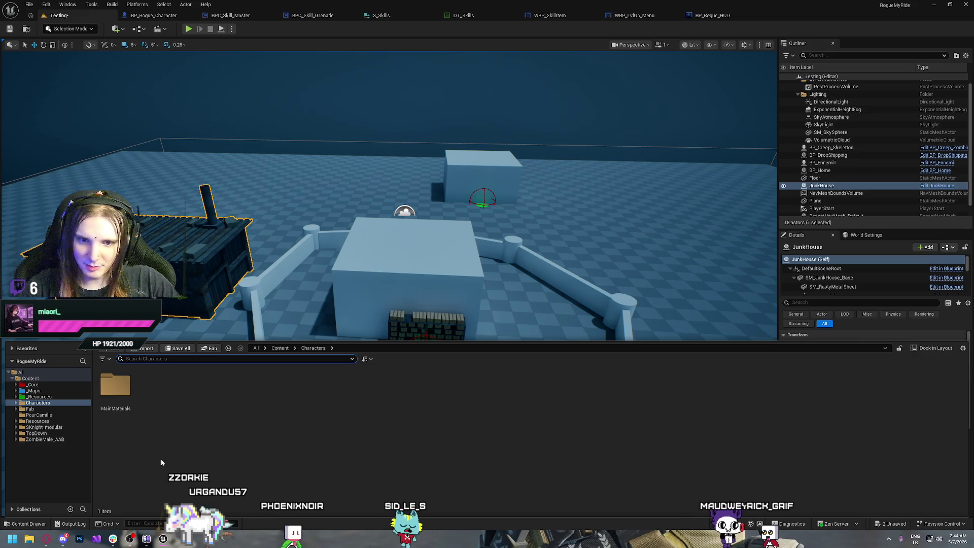
click(34, 385)
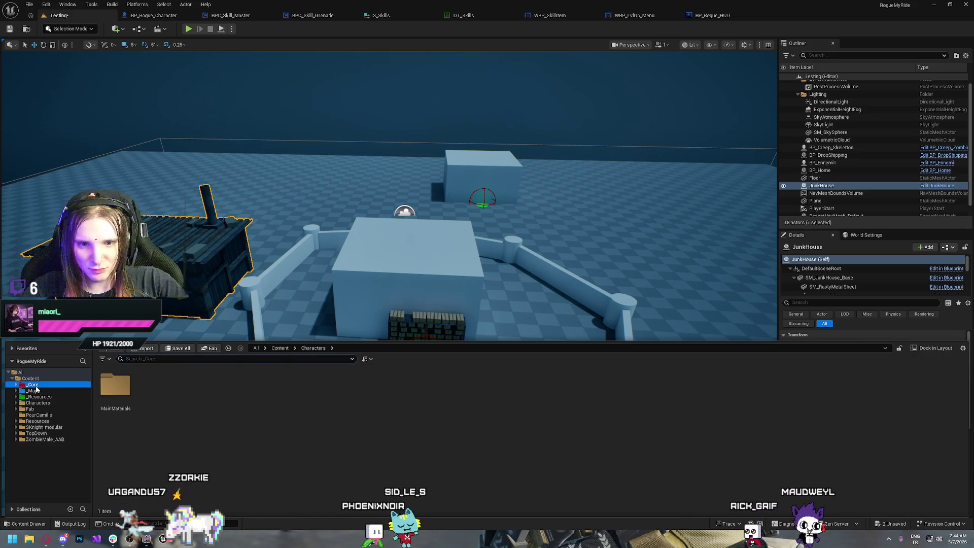
double_click(157, 387)
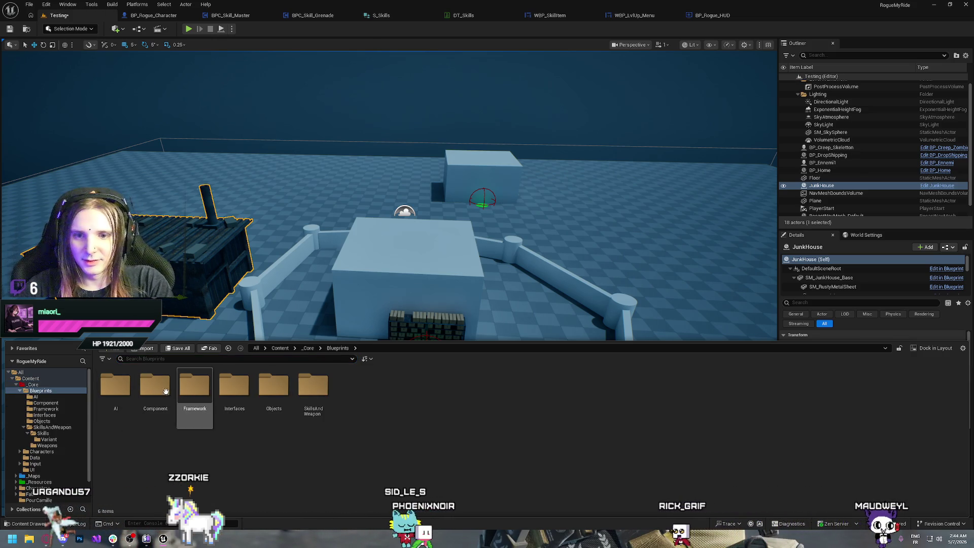
double_click(273, 385)
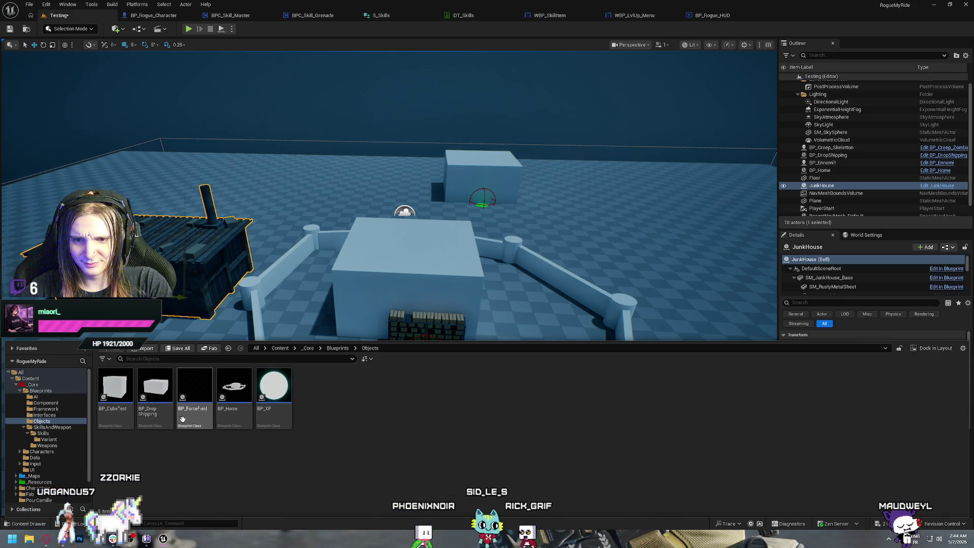
click(235, 390)
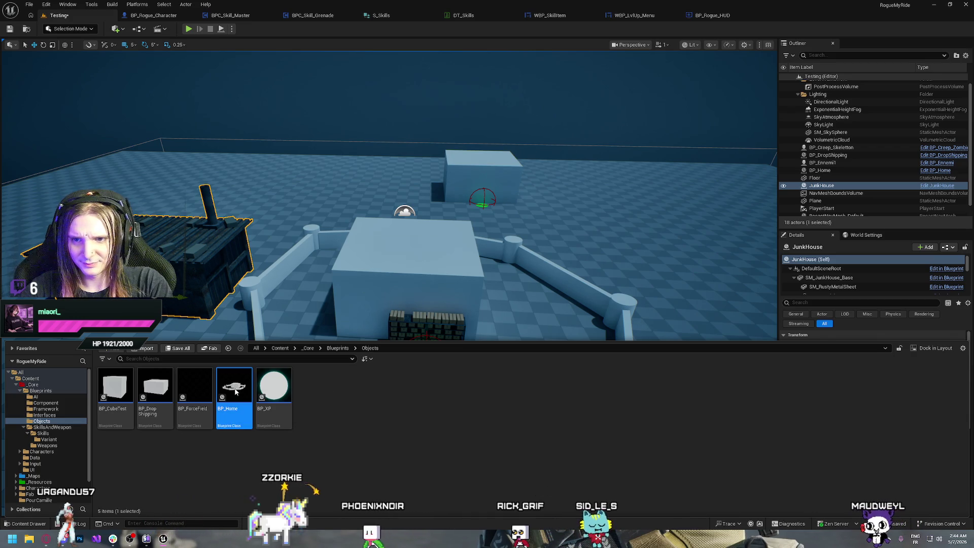
double_click(235, 390)
Delete the old Cube, StaticMesh and Storage components from BP_Home.
click(32, 85)
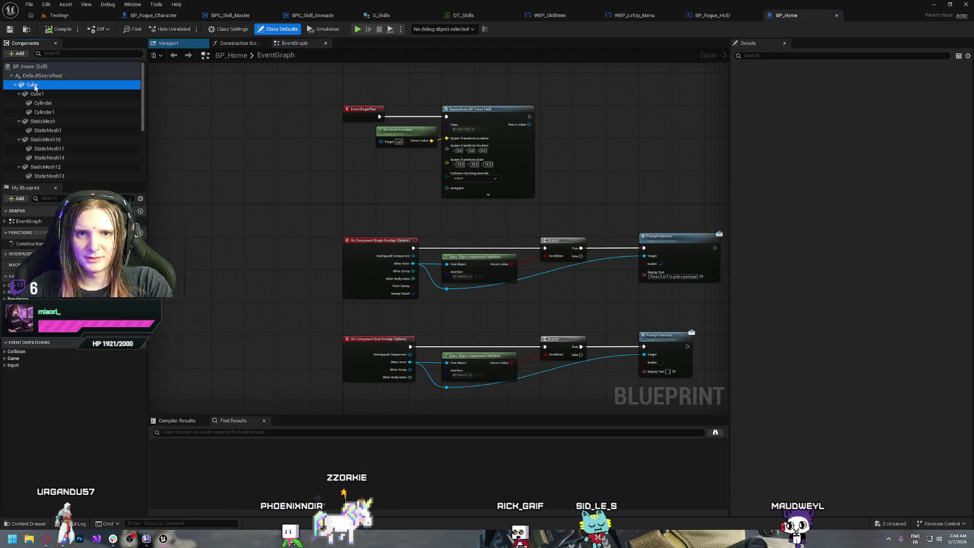
scroll(65, 119, down, 5)
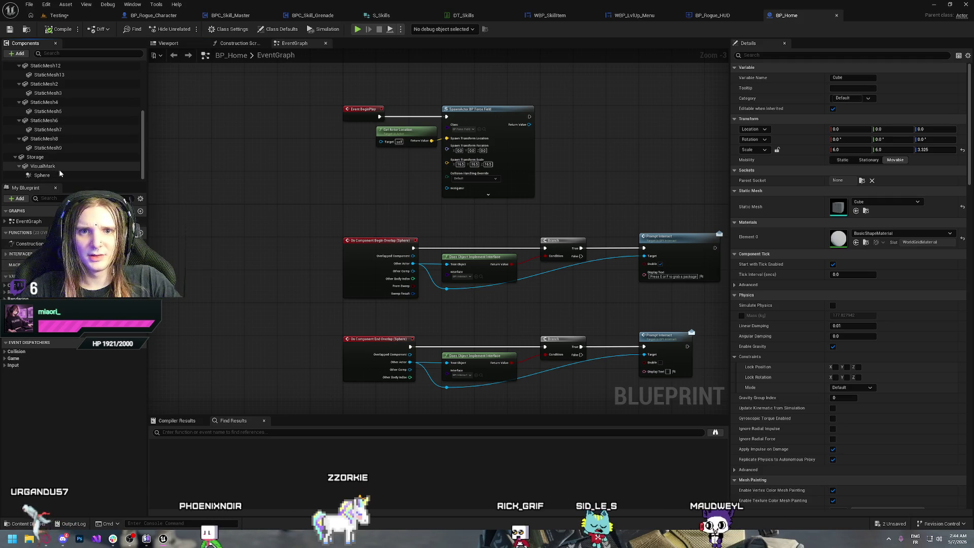
shift+click(46, 157)
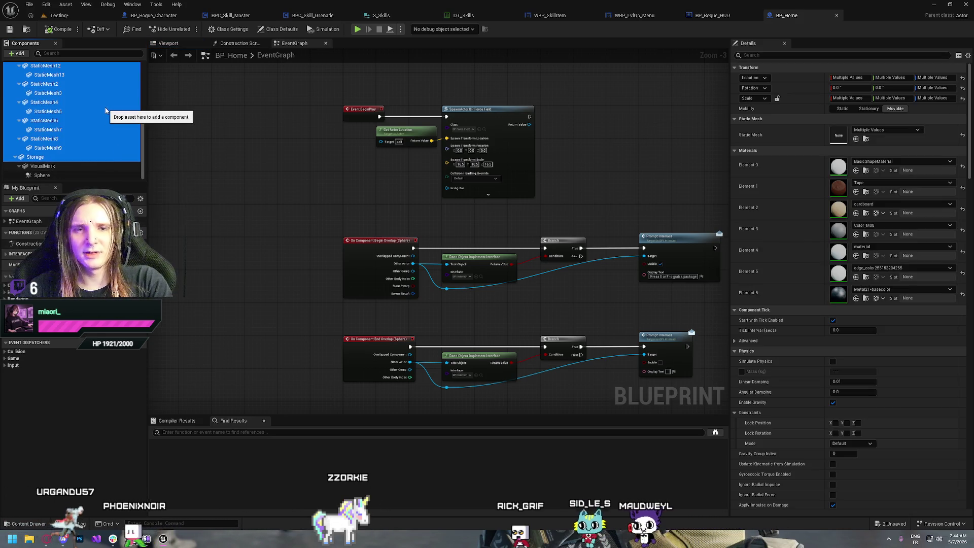
key(Delete)
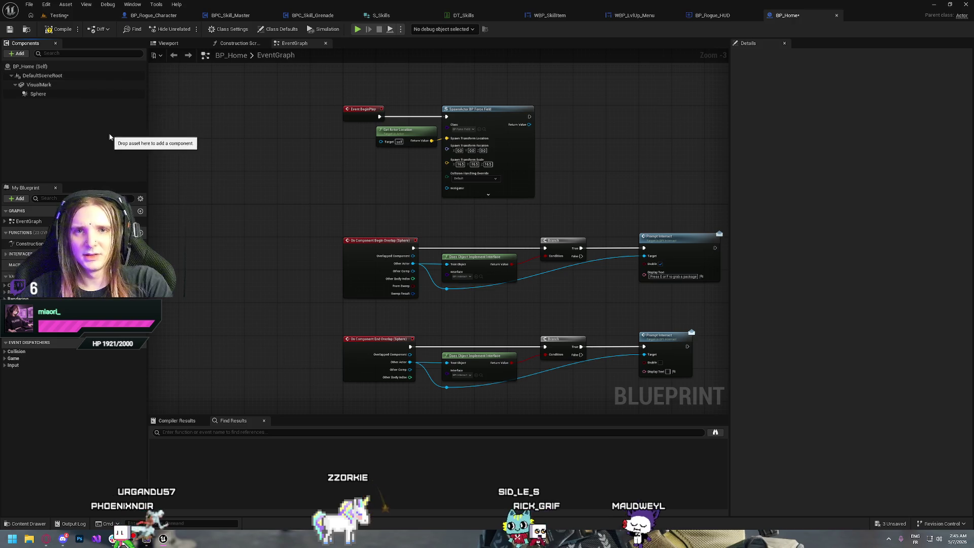
Add the JunkHouse mesh from the PourCamille folder to BP_Home, compile, and return to Testing.
key(ctrl+space)
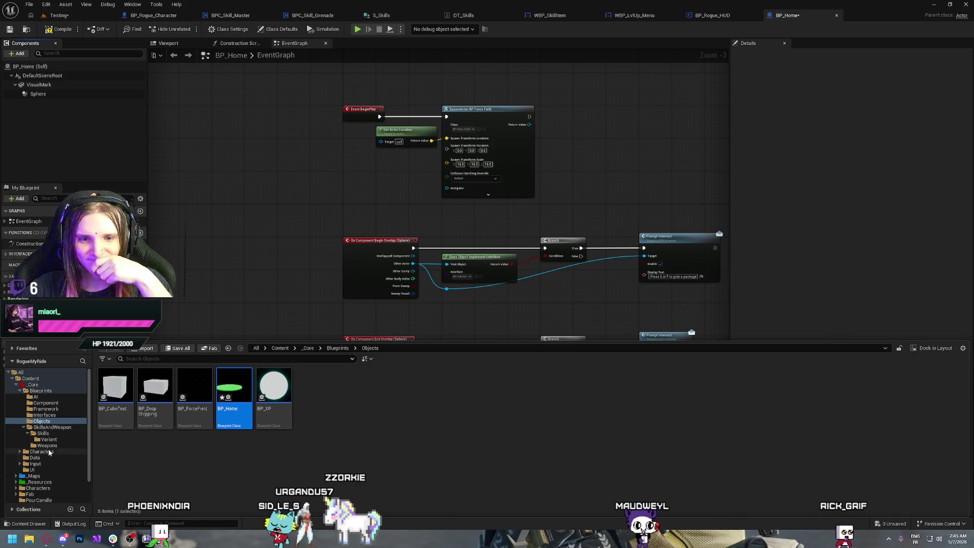
scroll(49, 494, down, 2)
click(41, 475)
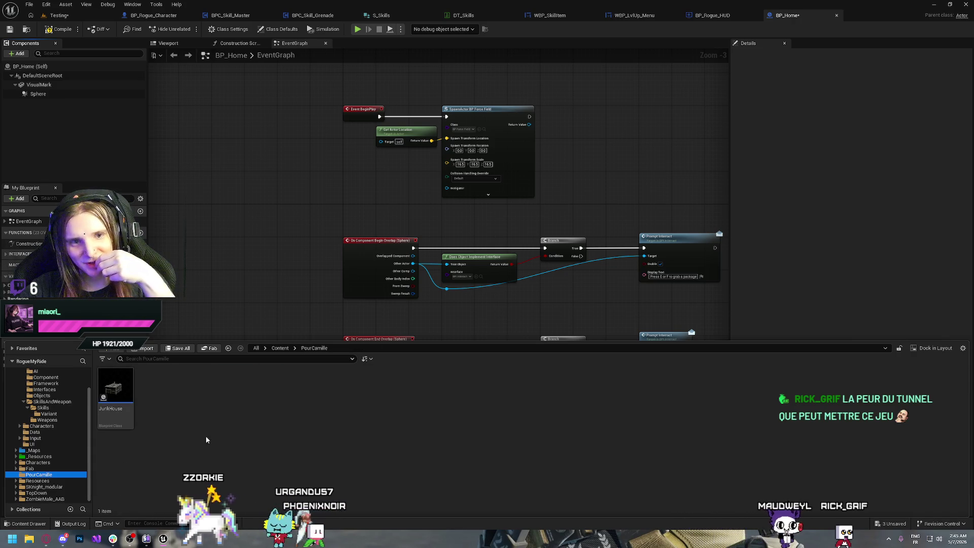
mouse_move(116, 390)
mouse_down()
mouse_move(150, 126)
mouse_move(48, 125)
mouse_up()
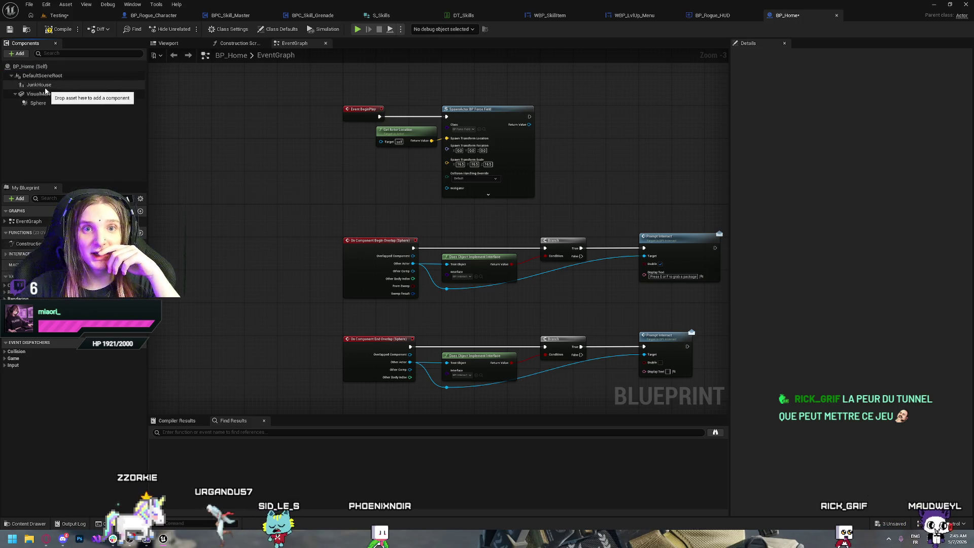
click(61, 29)
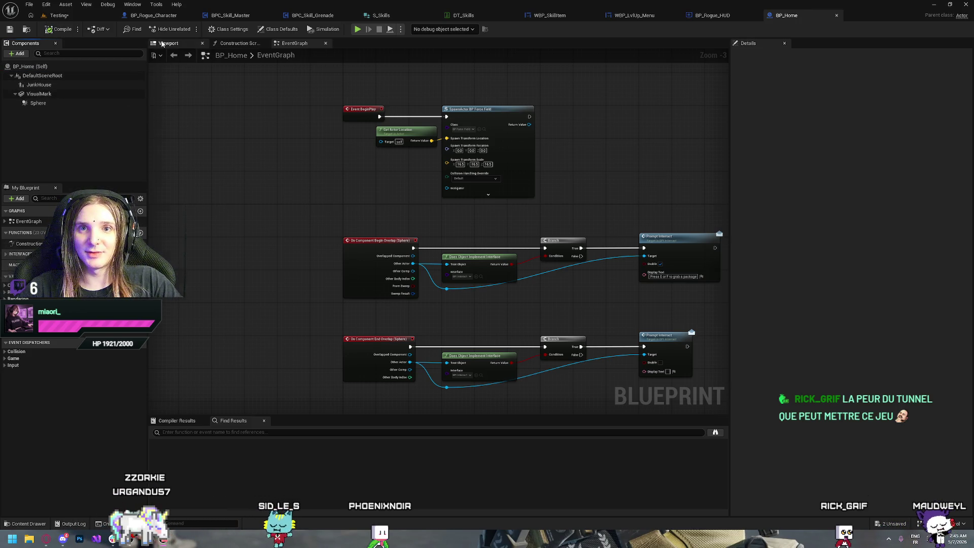
click(162, 44)
click(59, 15)
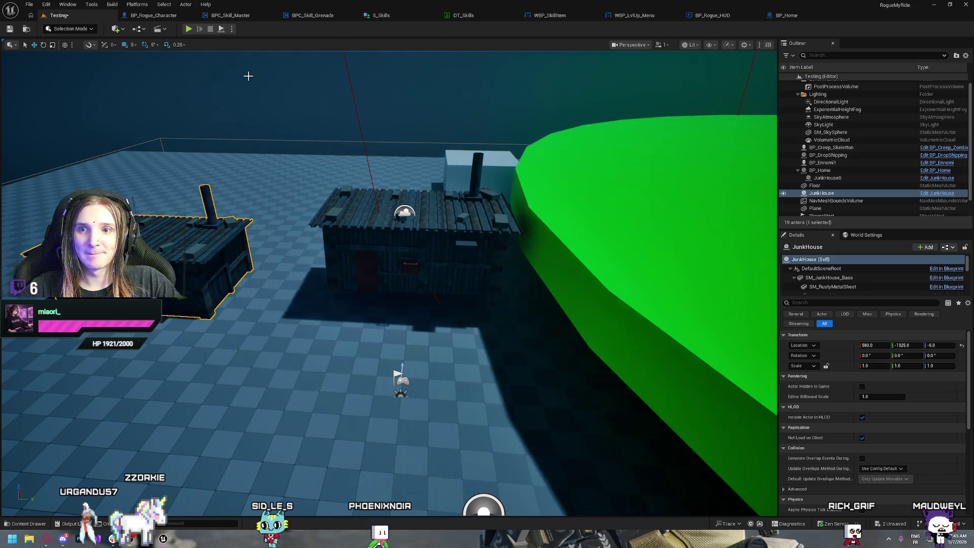
Orbit around the oversized green marker in the Testing level, then return to BP_Home.
mouse_move(406, 282)
mouse_down()
mouse_move(457, 305)
mouse_move(456, 228)
mouse_move(456, 294)
mouse_move(411, 284)
mouse_move(482, 304)
mouse_move(431, 284)
mouse_move(482, 304)
mouse_move(406, 254)
mouse_up()
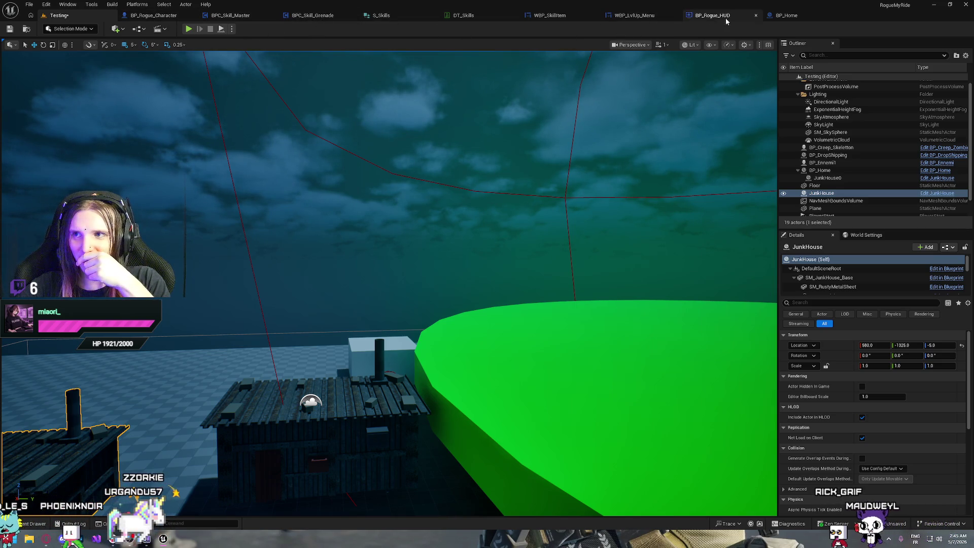
click(817, 13)
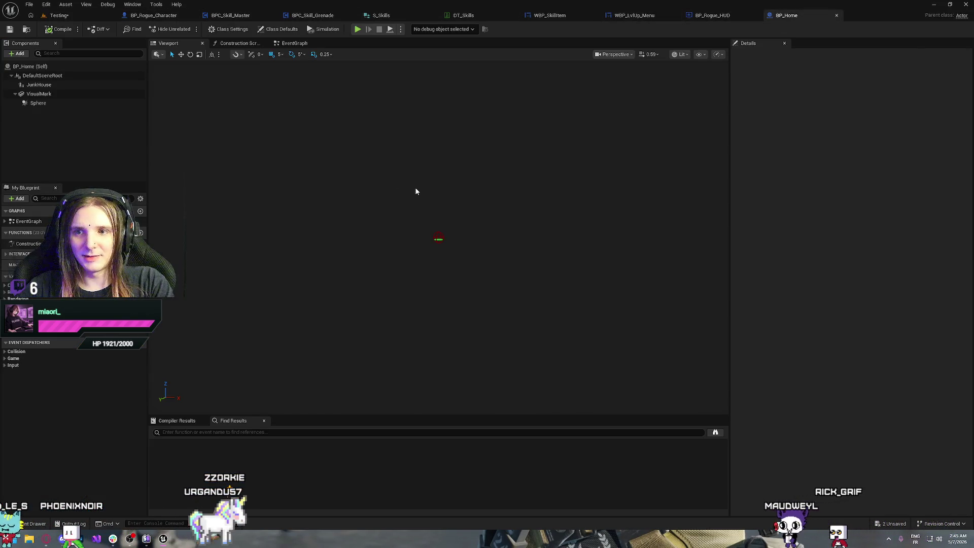
Rescale the VisualMark component to 1, 1, 0.028571, compile, and close BP_Home.
click(42, 94)
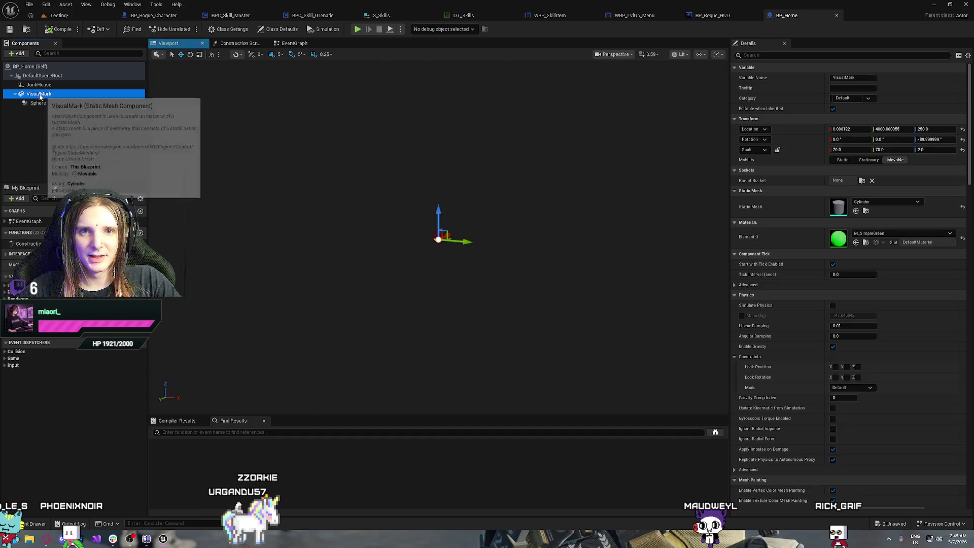
click(841, 150)
text(1)
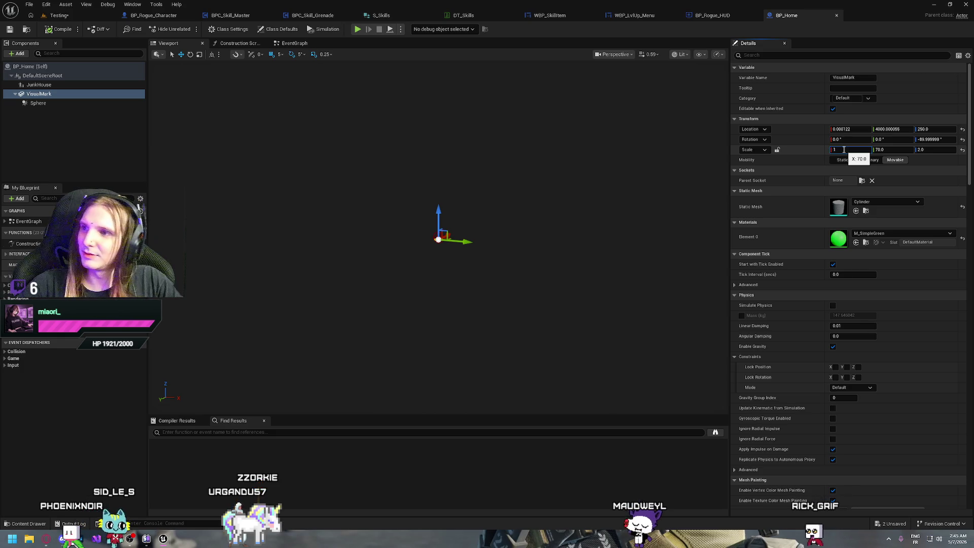
key(BackSpace)
text(70)
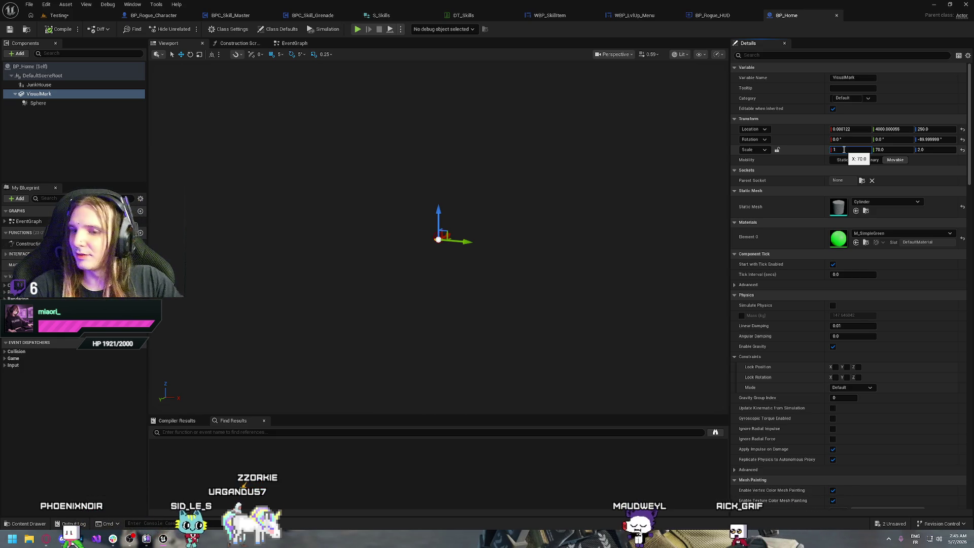
text(1)
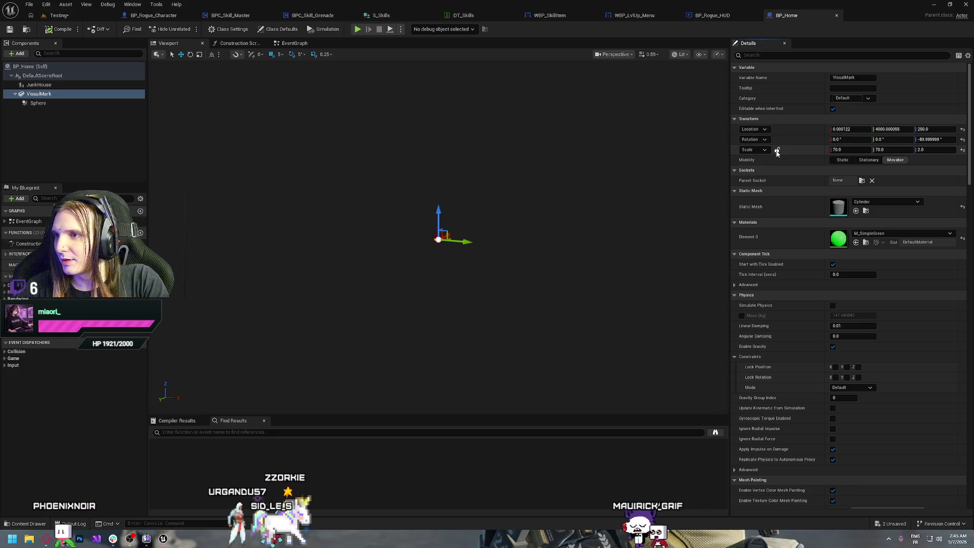
key(Return)
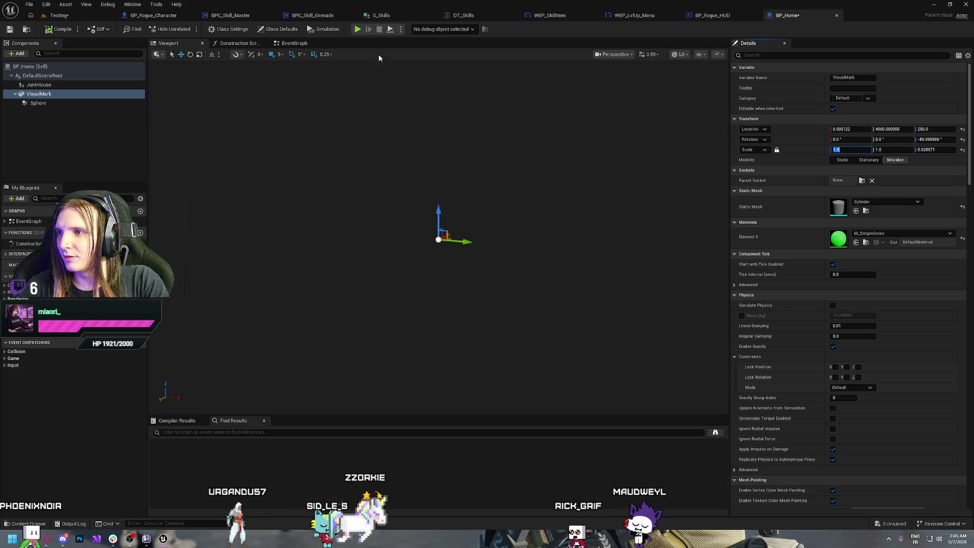
click(65, 32)
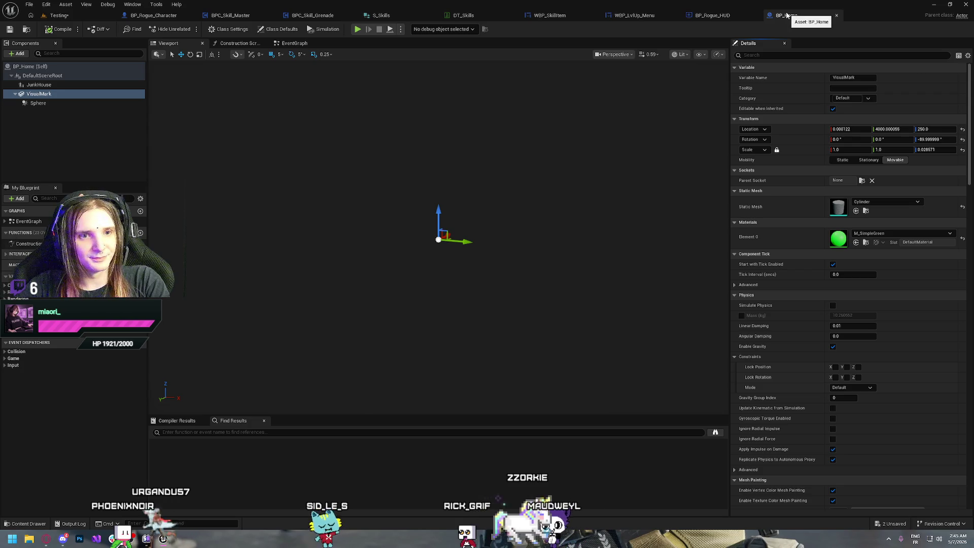
middle_click(767, 20)
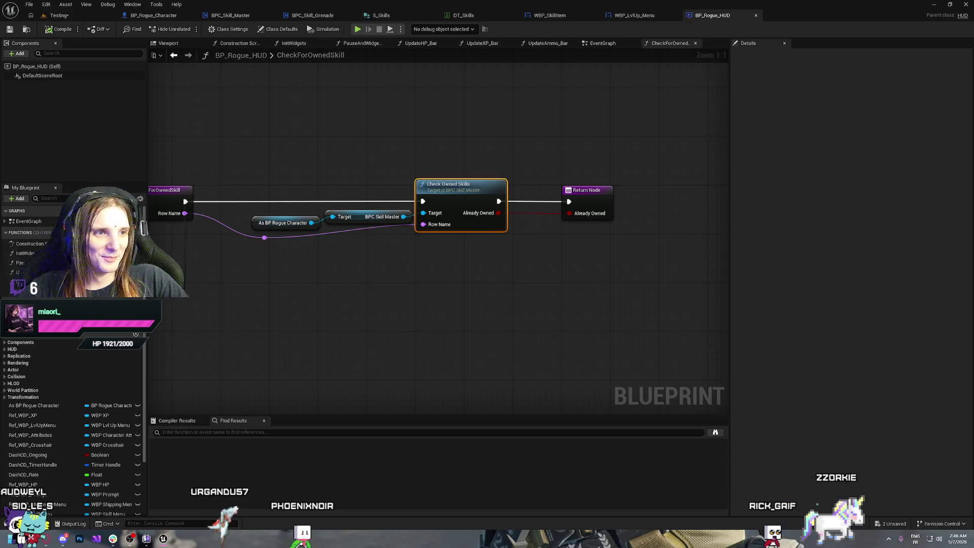
Select the placed BP_Home house in the Testing level and bring it down onto the floor.
click(51, 15)
key(f)
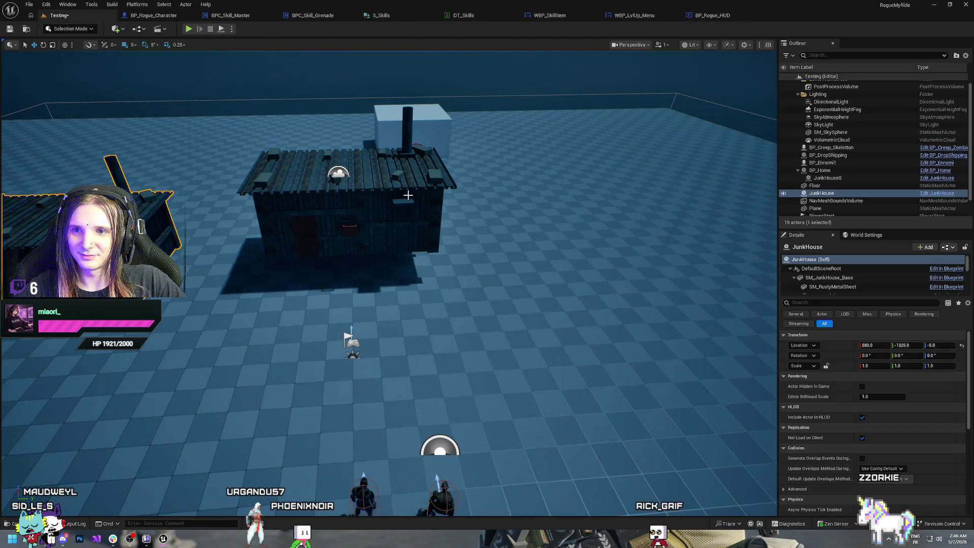
click(358, 206)
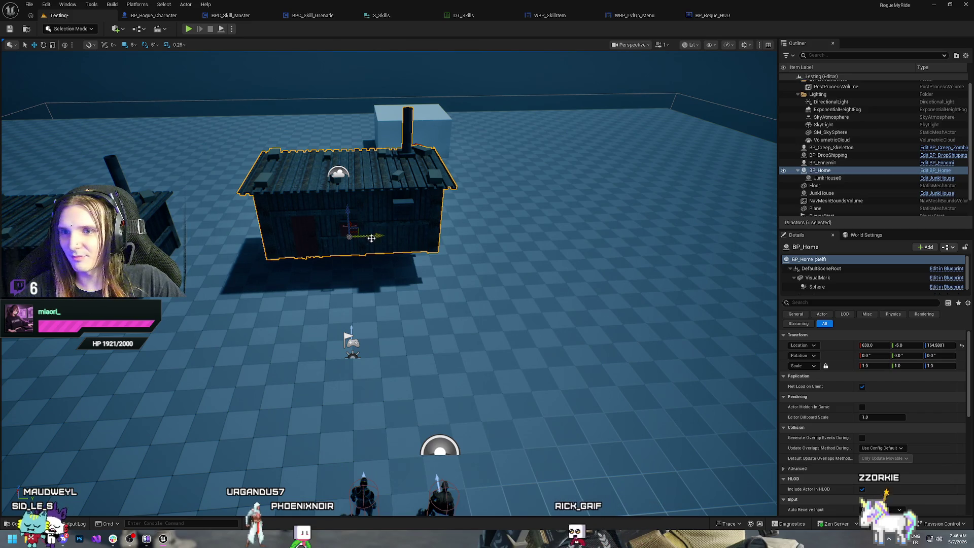
mouse_move(387, 234)
mouse_down()
mouse_move(370, 334)
mouse_move(504, 446)
mouse_move(507, 436)
mouse_up()
key(f)
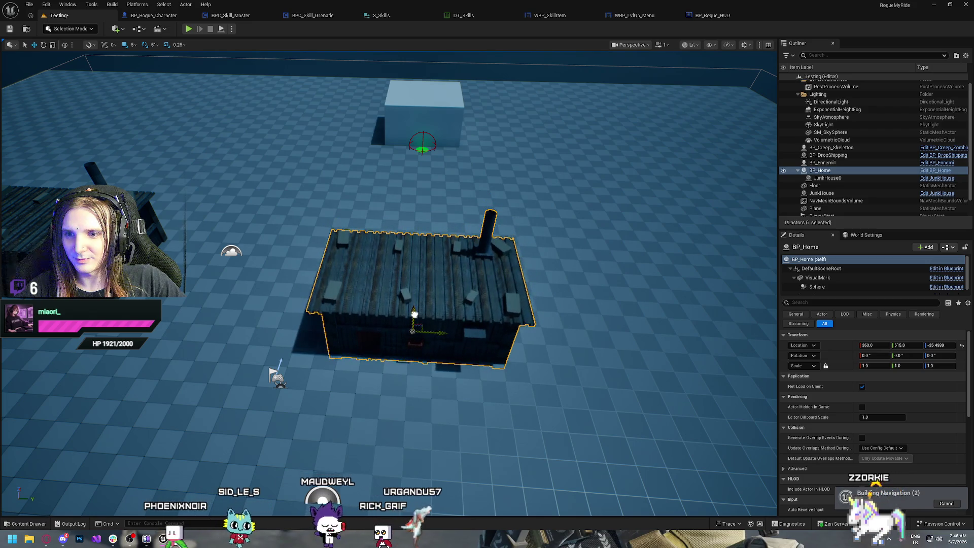
mouse_move(415, 312)
mouse_down()
mouse_move(386, 325)
mouse_move(355, 304)
mouse_move(329, 314)
mouse_move(304, 304)
mouse_up()
mouse_move(393, 247)
mouse_down()
mouse_move(365, 251)
mouse_move(393, 247)
mouse_move(365, 258)
mouse_move(393, 253)
mouse_move(388, 290)
mouse_up()
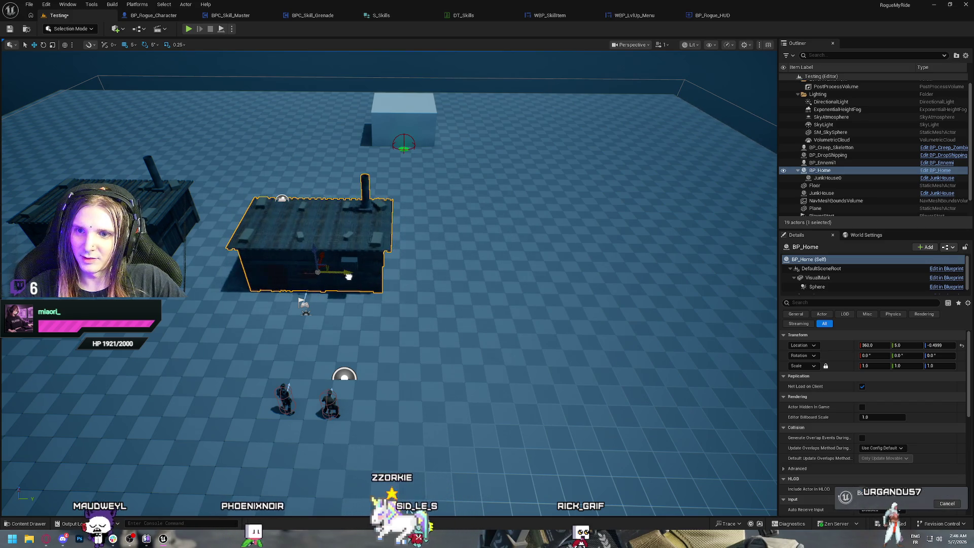
Run a play test, walking the character around the new house inside the force field, then stop.
click(189, 29)
click(439, 172)
key(s)
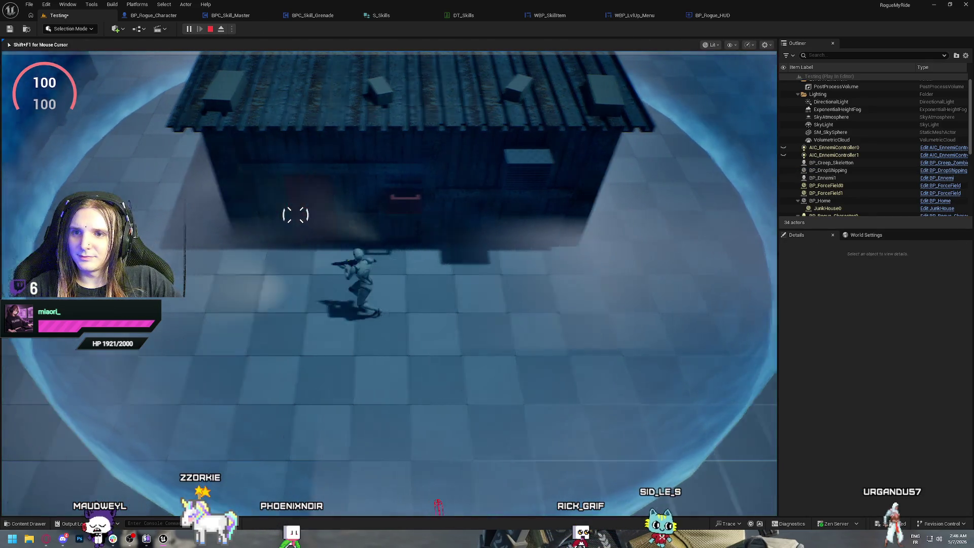
key(a)
key(w)
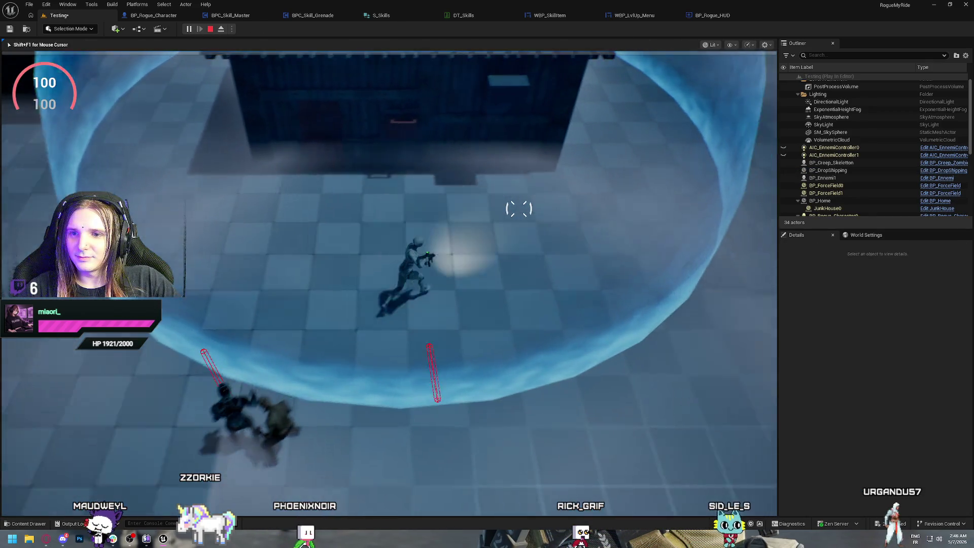
key(q)
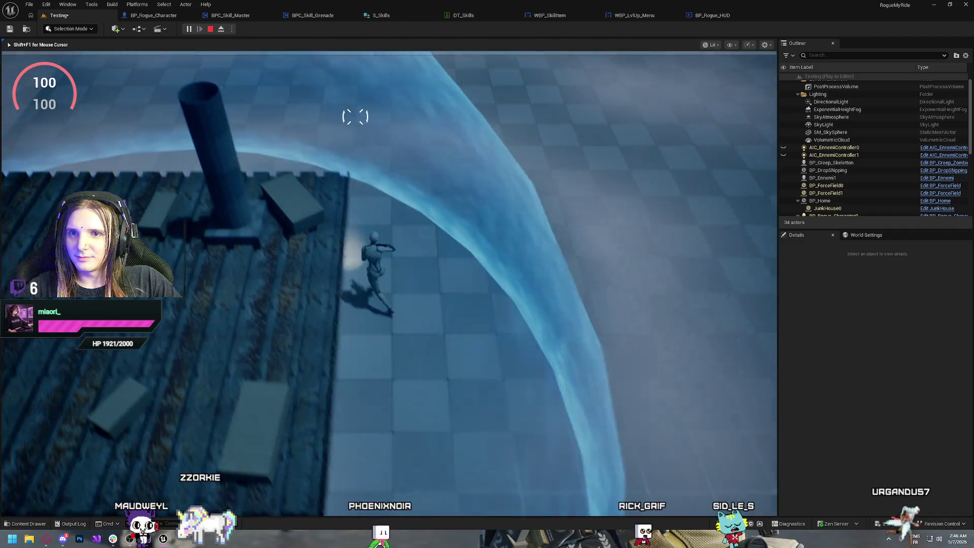
key(q)
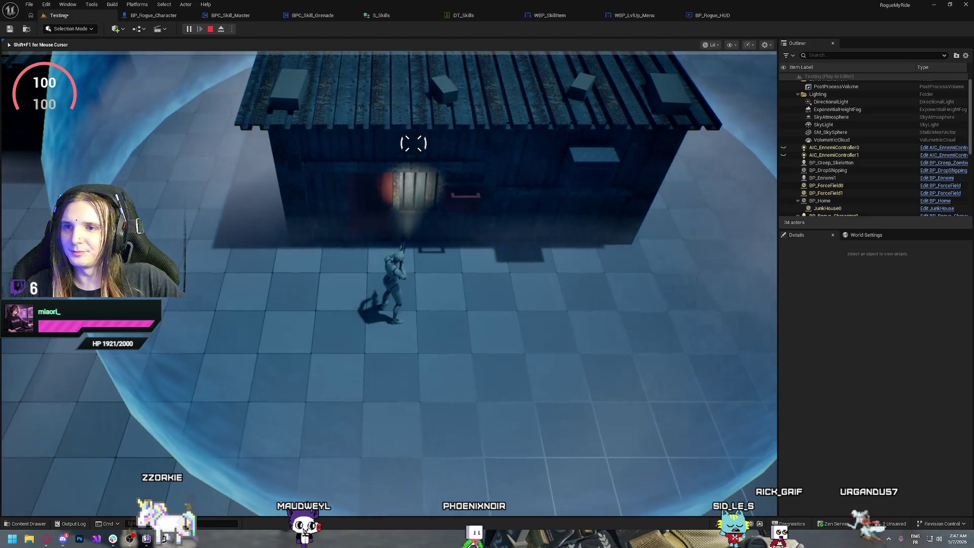
key(Escape)
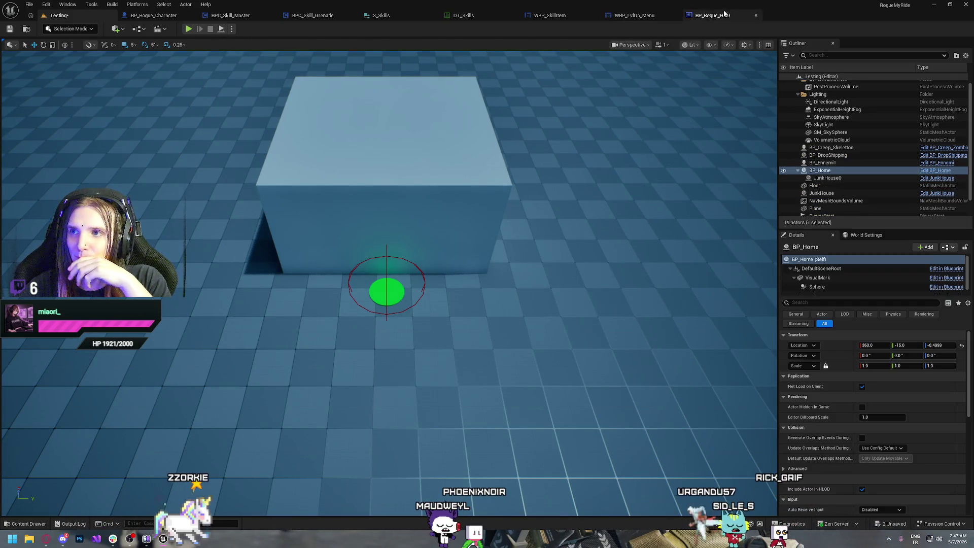
Delete the leftover standalone JunkHouse actor, leaving only BP_Home, then start another play test.
drag(521, 205, 521, 205)
drag(215, 188, 215, 188)
click(215, 188)
key(Delete)
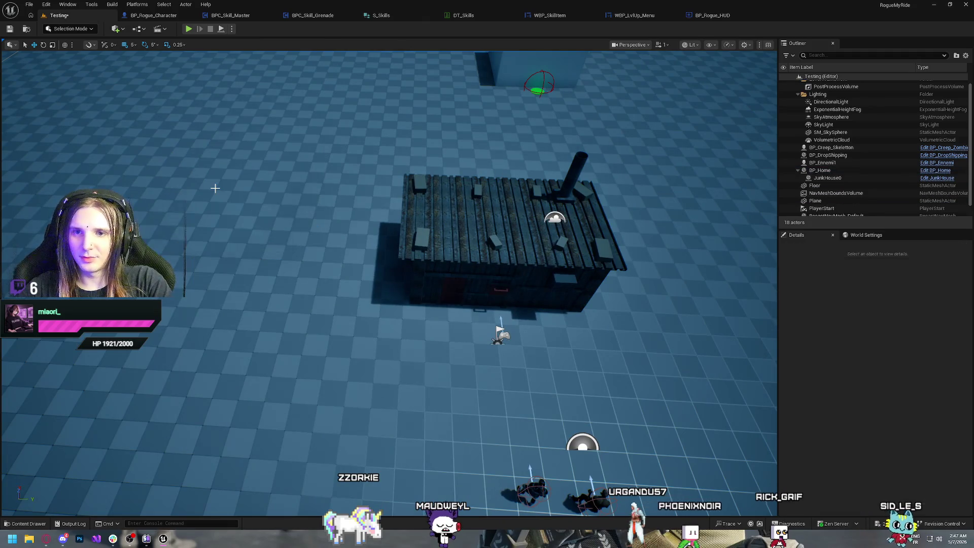
drag(478, 264, 463, 249)
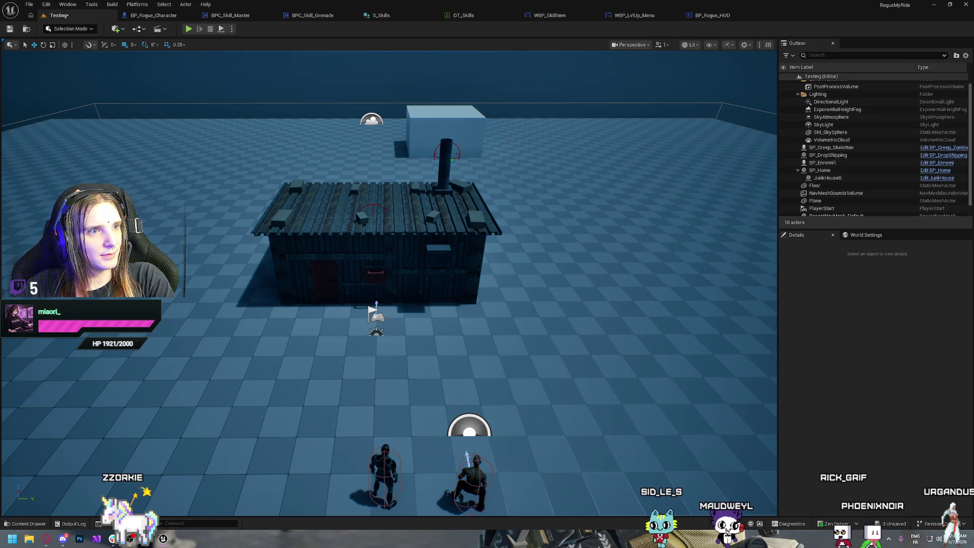
click(192, 29)
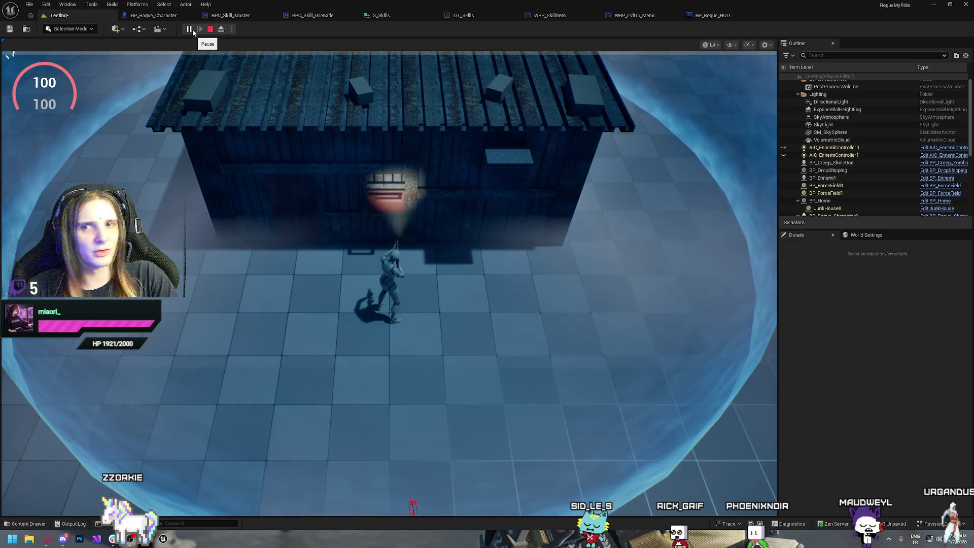
Stop the play session and switch back to the BP_Home blueprint editor.
key(Escape)
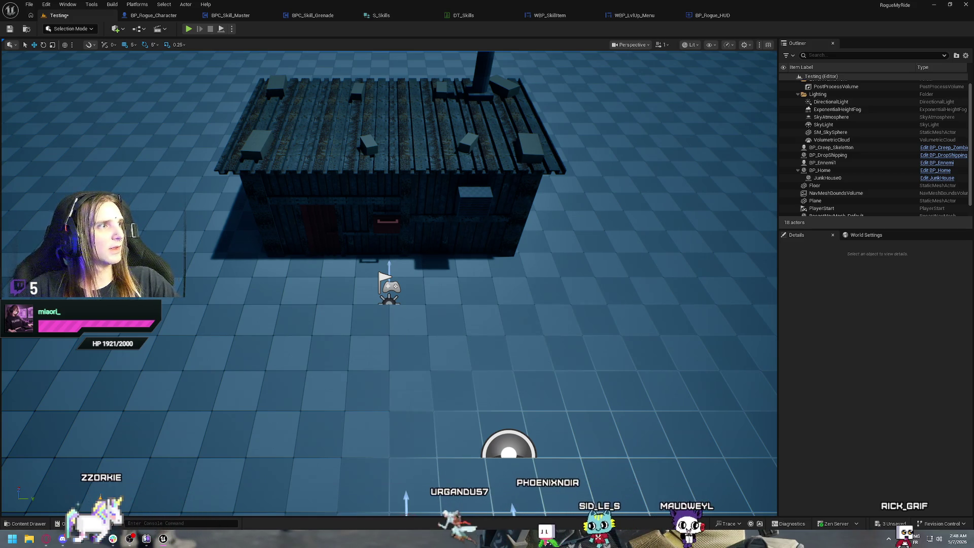
key(alt+Tab)
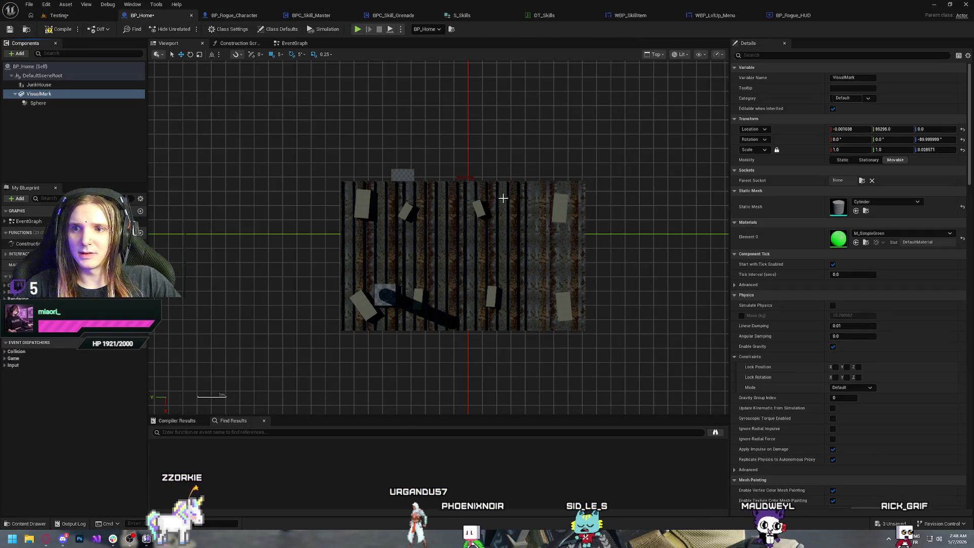